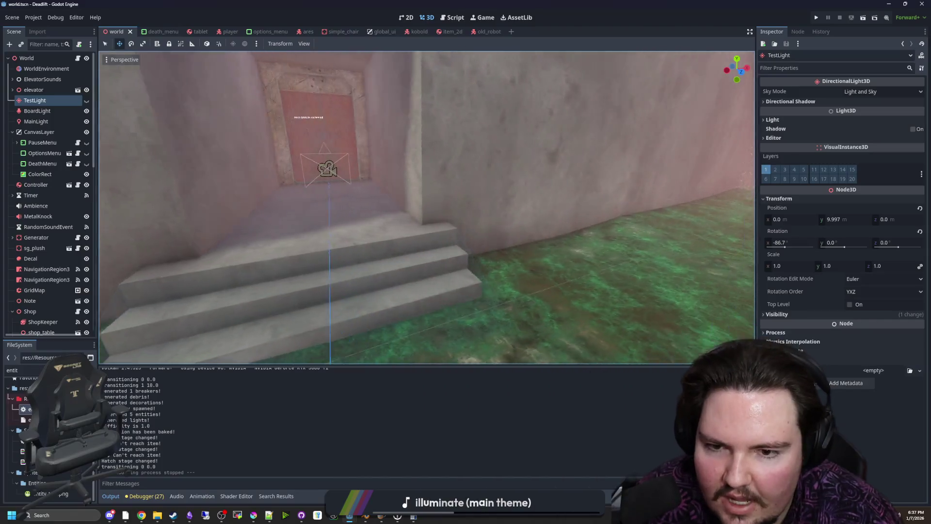
Fly the view along the wall, up over it, down the corridor and through the doorway into the desk room
{"action": "key", "text": "a"}
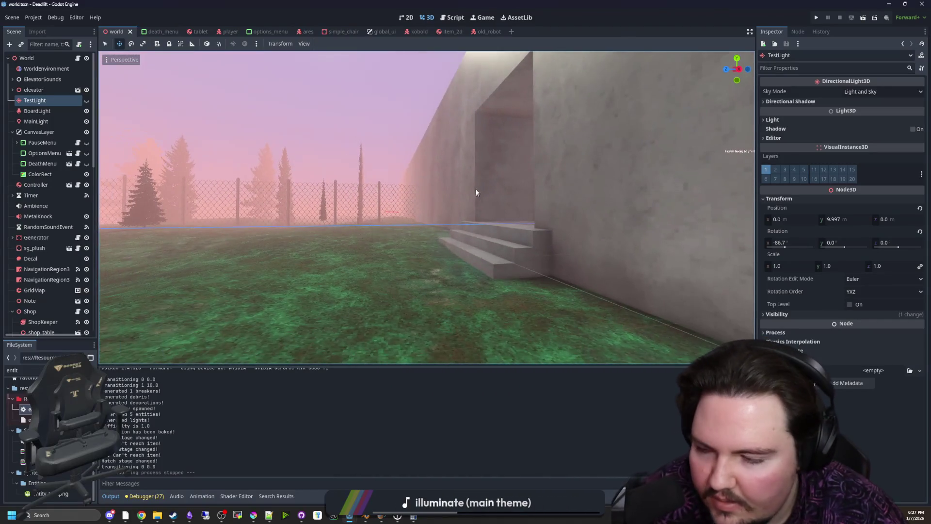
{"action": "key", "text": "alt+Tab"}
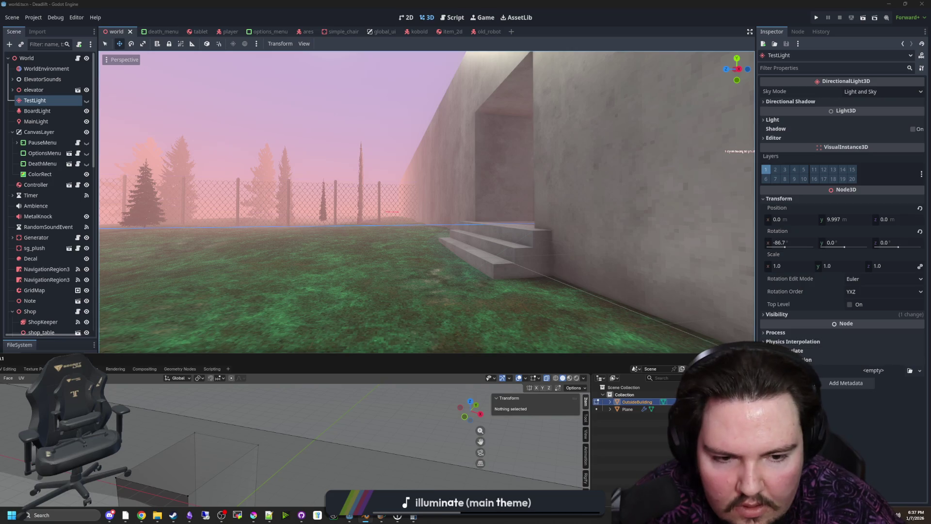
{"action": "key", "text": "alt+Tab"}
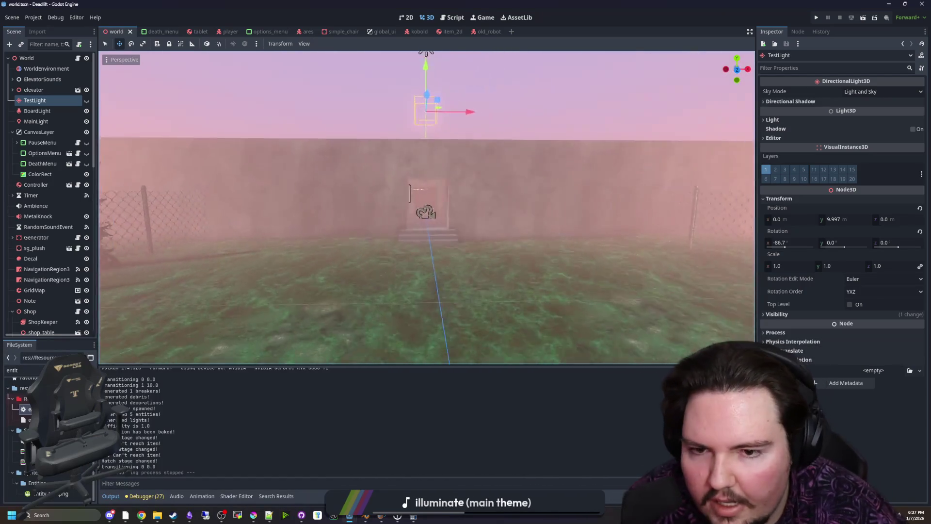
{"action": "key", "text": "w"}
{"action": "key", "text": "e"}
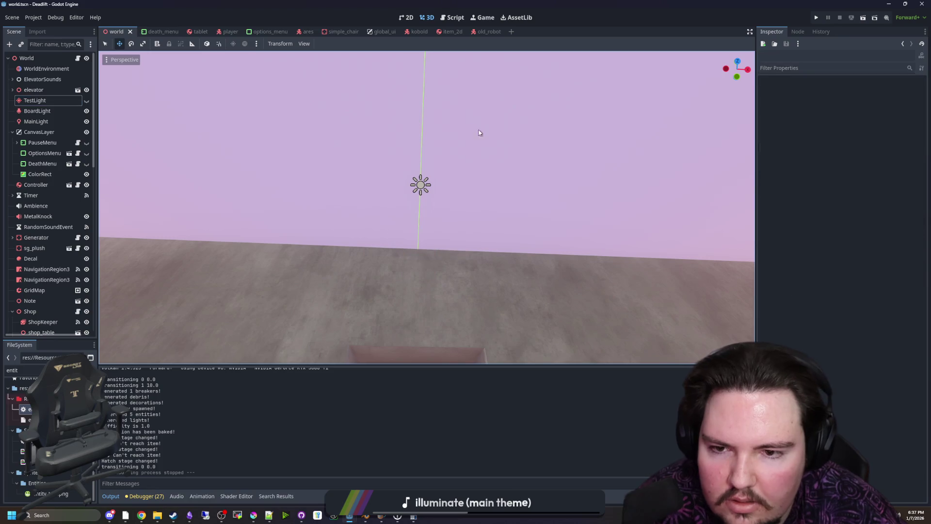
{"action": "key", "text": "q"}
{"action": "key", "text": "w"}
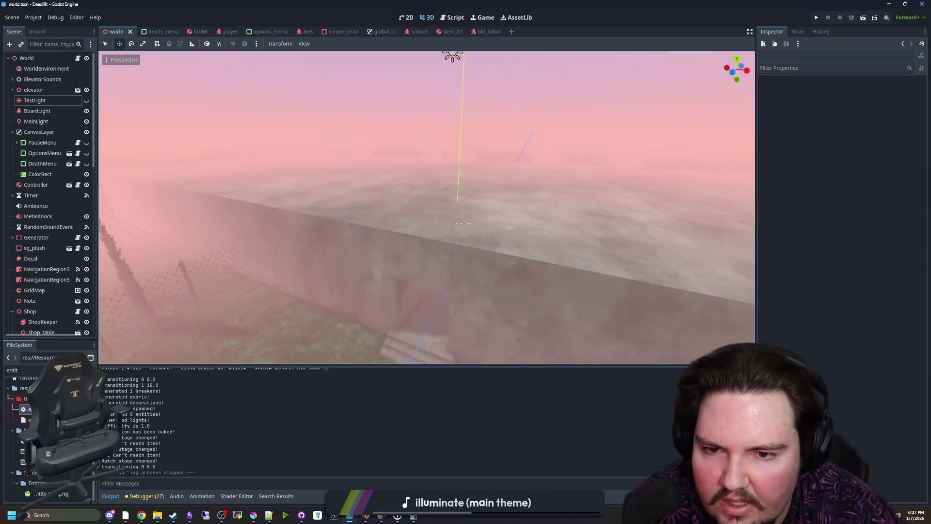
{"action": "key", "text": "w"}
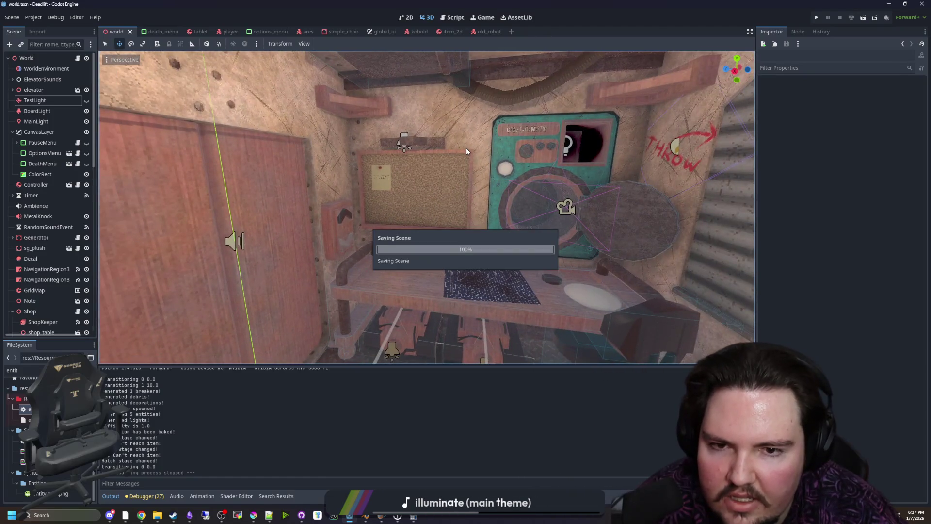
Fly up through the ceiling hatch into the shaft, then drop back to the CRAFT-O-MATIC panel
{"action": "left_click_drag", "start_coordinate": [466, 148], "coordinate": [467, 72]}
{"action": "key", "text": "w"}
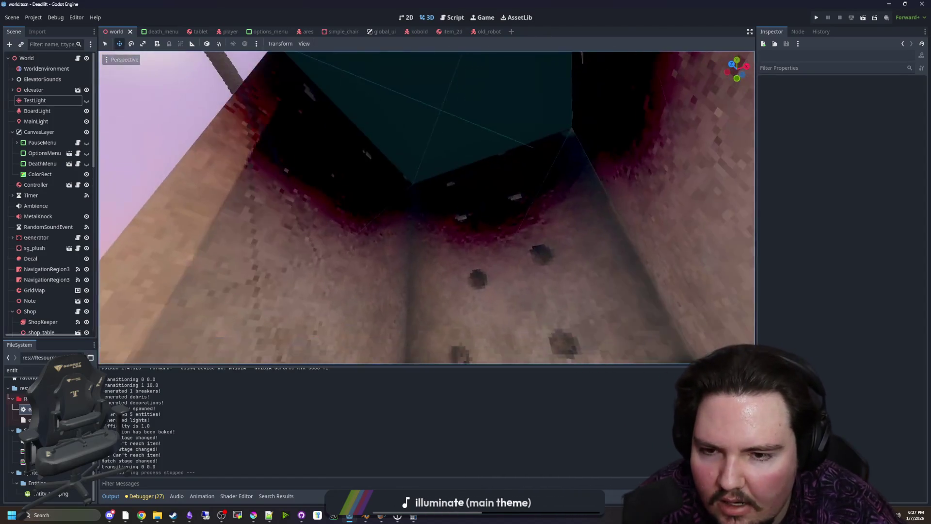
{"action": "key", "text": "s"}
{"action": "scroll", "coordinate": [427, 208], "scroll_direction": "down", "scroll_amount": 10}
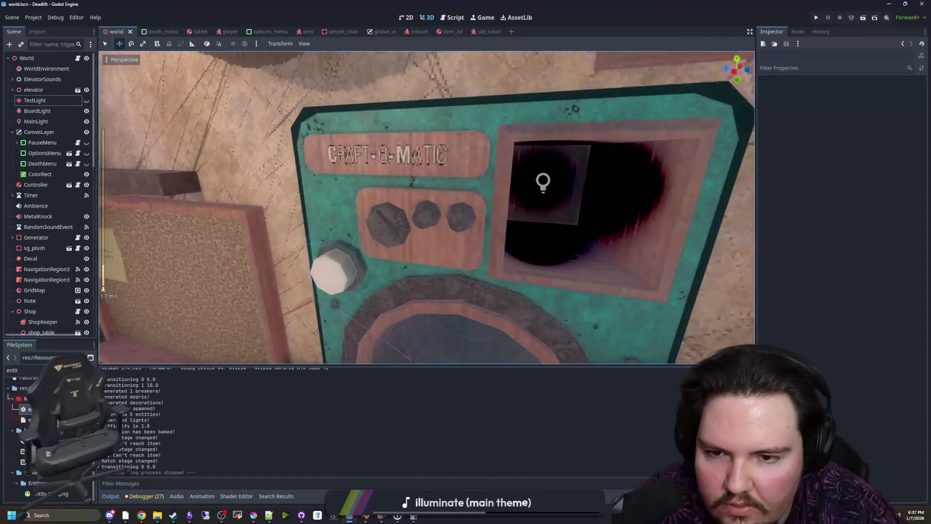
{"action": "scroll", "coordinate": [427, 207], "scroll_direction": "down", "scroll_amount": 10}
Pass through the floor hatch into the room below and past the shelf above the generator
{"action": "key", "text": "w"}
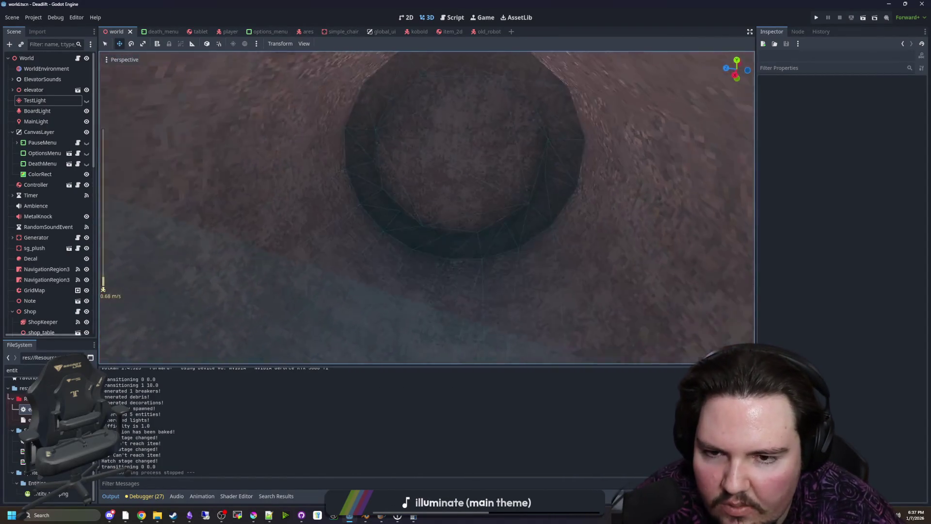
{"action": "key", "text": "w"}
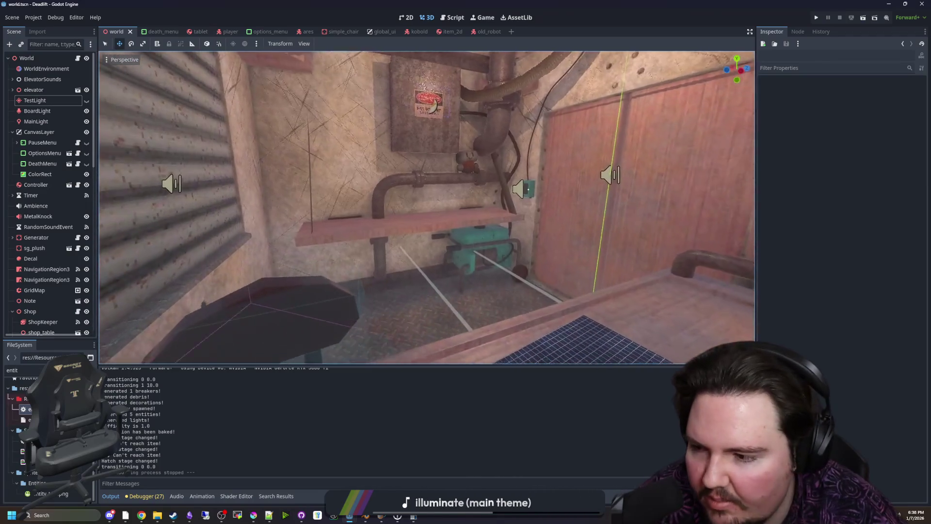
{"action": "scroll", "coordinate": [427, 208], "scroll_direction": "up", "scroll_amount": 5}
{"action": "key", "text": "w"}
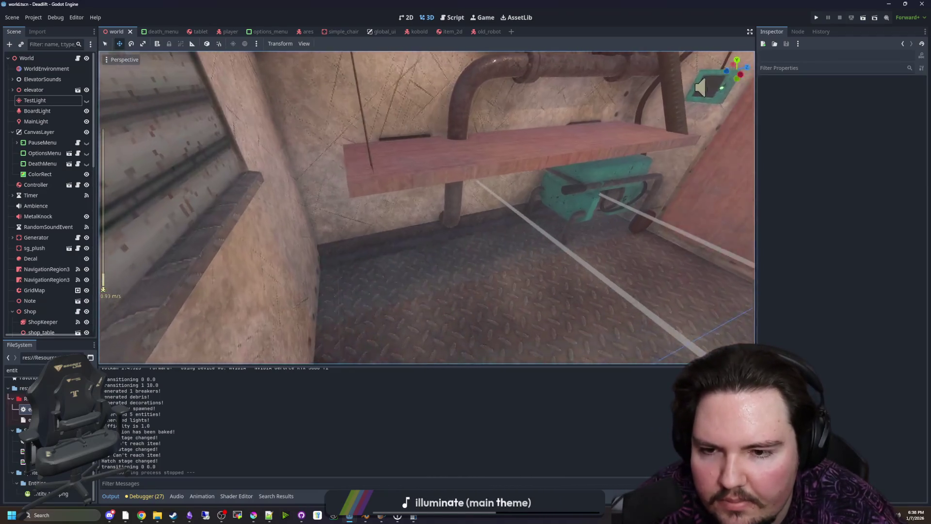
{"action": "key", "text": "w"}
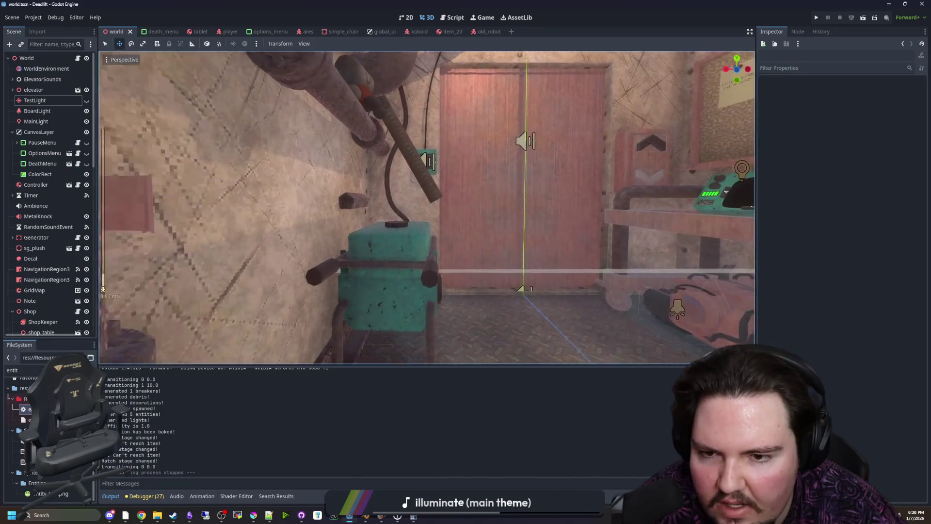
Fly down past the table into the pipe tunnel and out to the foggy outdoors
{"action": "scroll", "coordinate": [427, 207], "scroll_direction": "down", "scroll_amount": 5}
{"action": "key", "text": "w"}
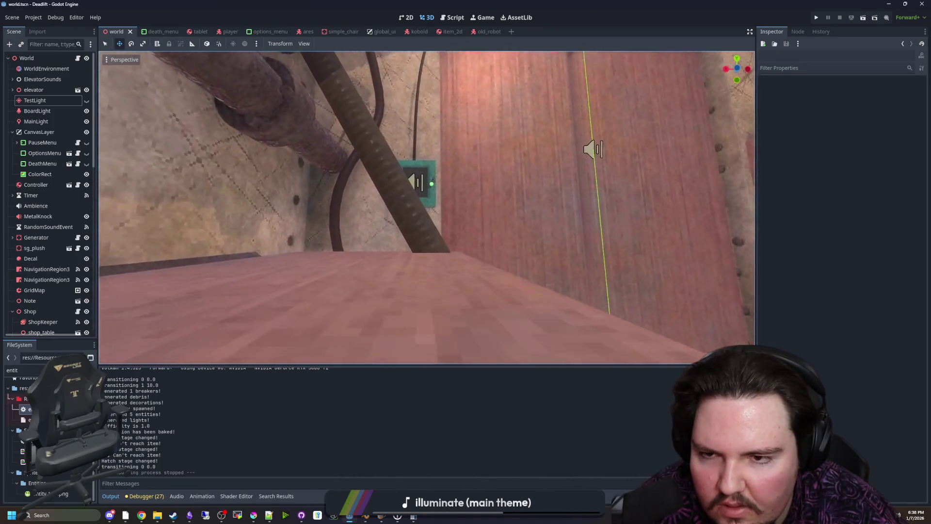
{"action": "key", "text": "w"}
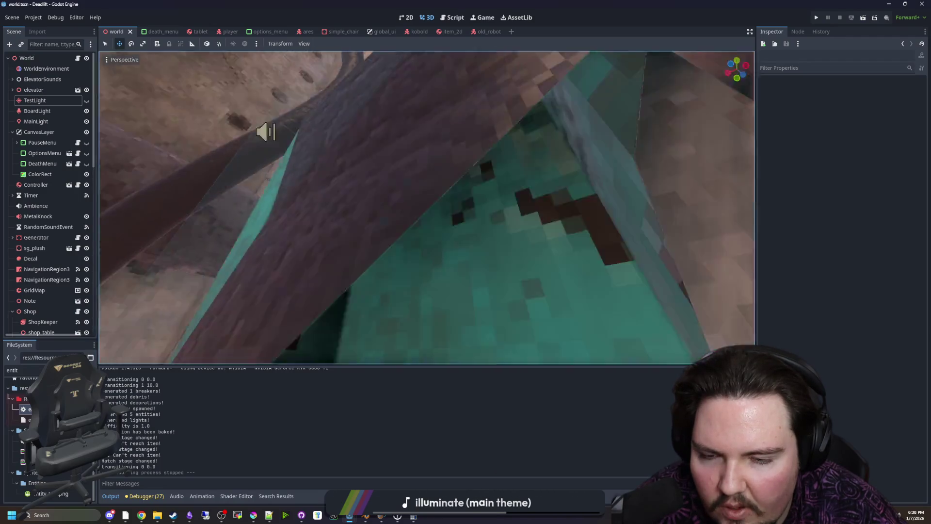
{"action": "key", "text": "w"}
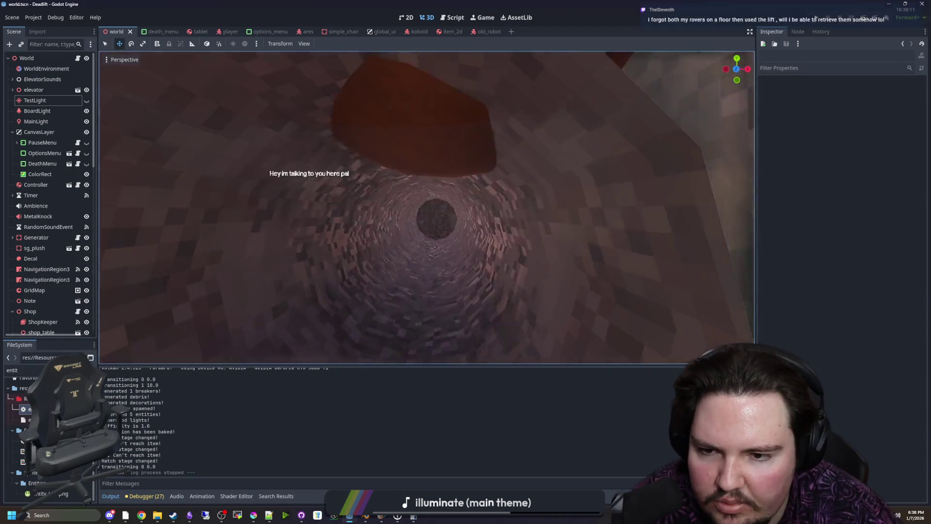
{"action": "key", "text": "w"}
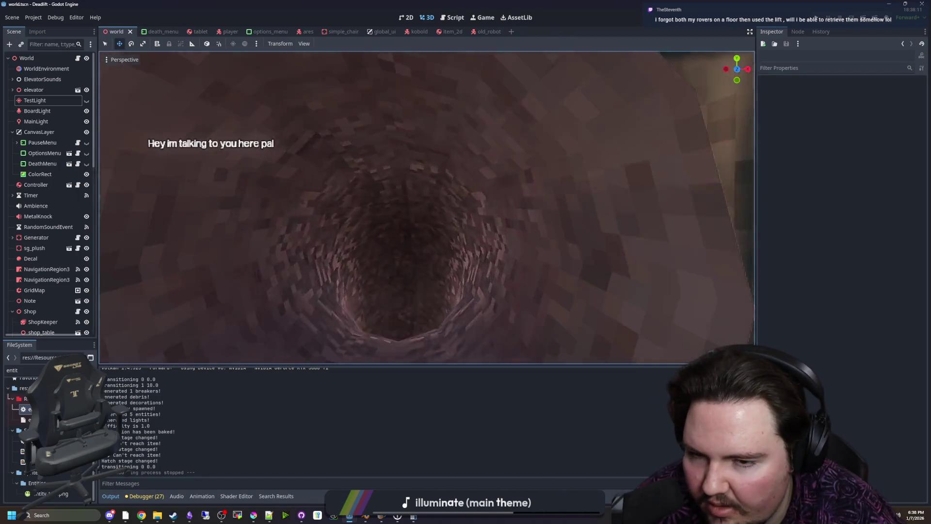
{"action": "key", "text": "w"}
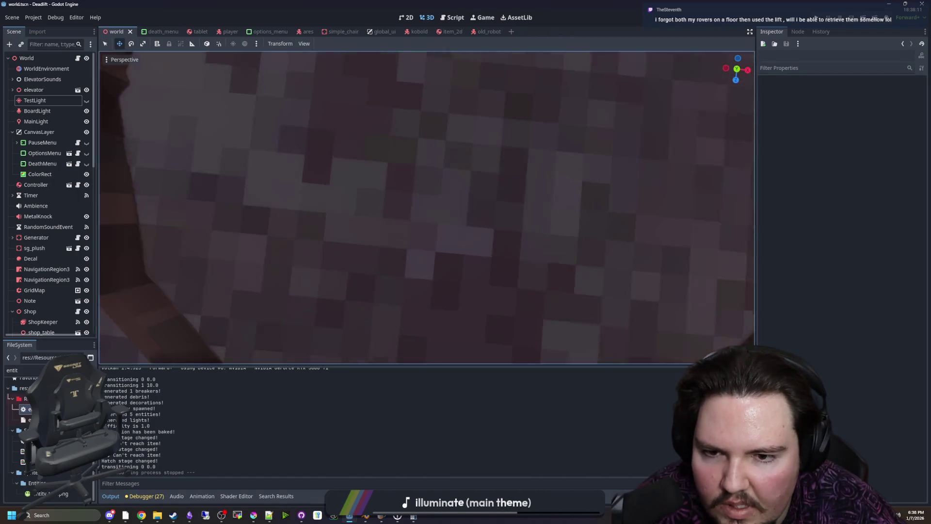
{"action": "key", "text": "w"}
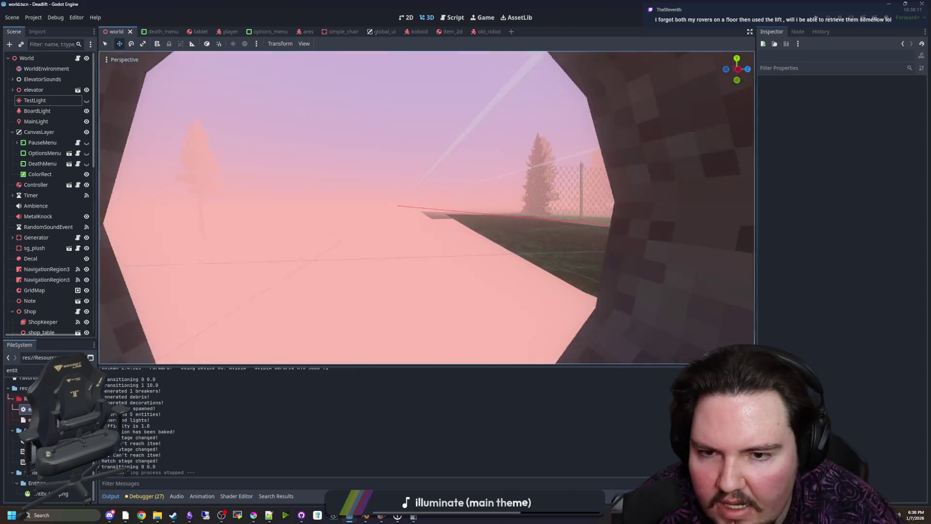
Swing back into the interior room and settle onto the teal chair top
{"action": "key", "text": "s"}
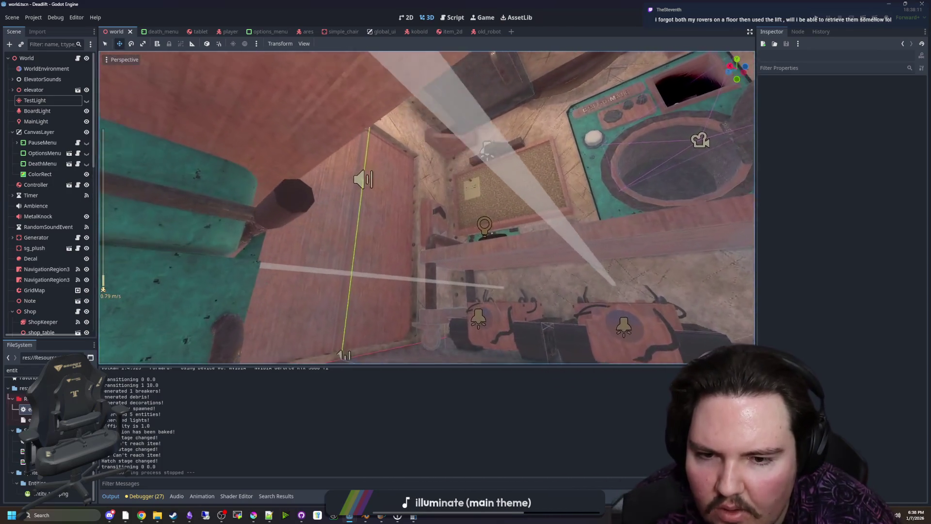
{"action": "key", "text": "s"}
{"action": "key", "text": "w"}
{"action": "scroll", "coordinate": [427, 207], "scroll_direction": "up", "scroll_amount": 7}
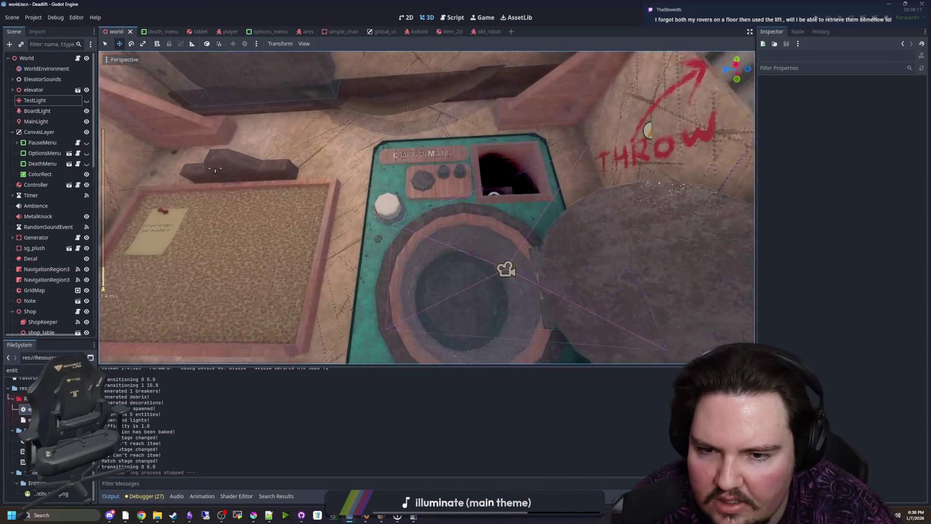
Inspect the teal chair close up, pull back, and save the scene
{"action": "key", "text": "w"}
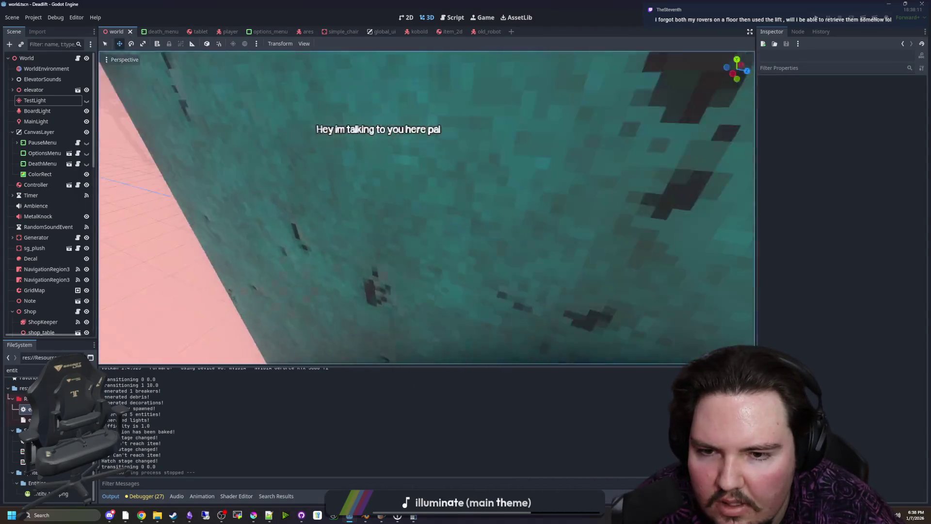
{"action": "key", "text": "s"}
{"action": "key", "text": "ctrl+s"}
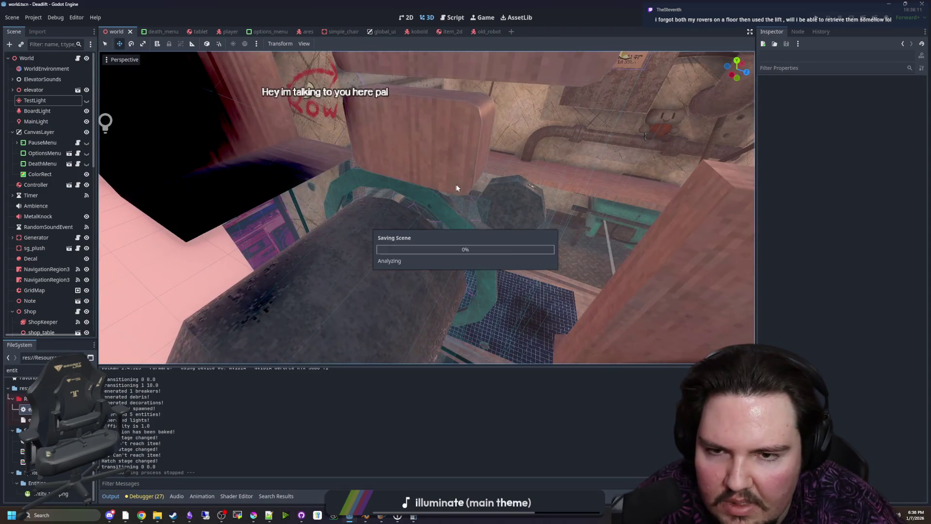
Survey the elevator room from the teal wall to the corkboard, desk and floor
{"action": "right_click", "coordinate": [455, 221]}
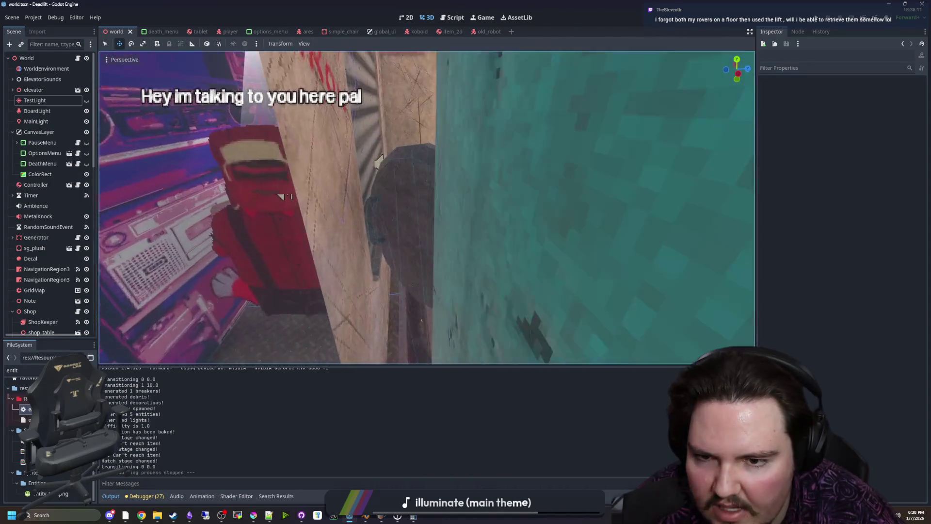
{"action": "key", "text": "s"}
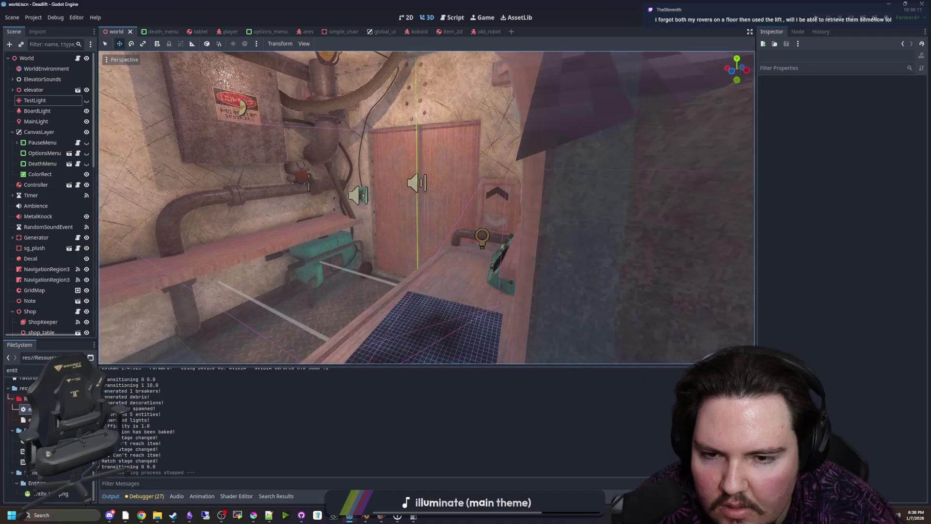
{"action": "key", "text": "w"}
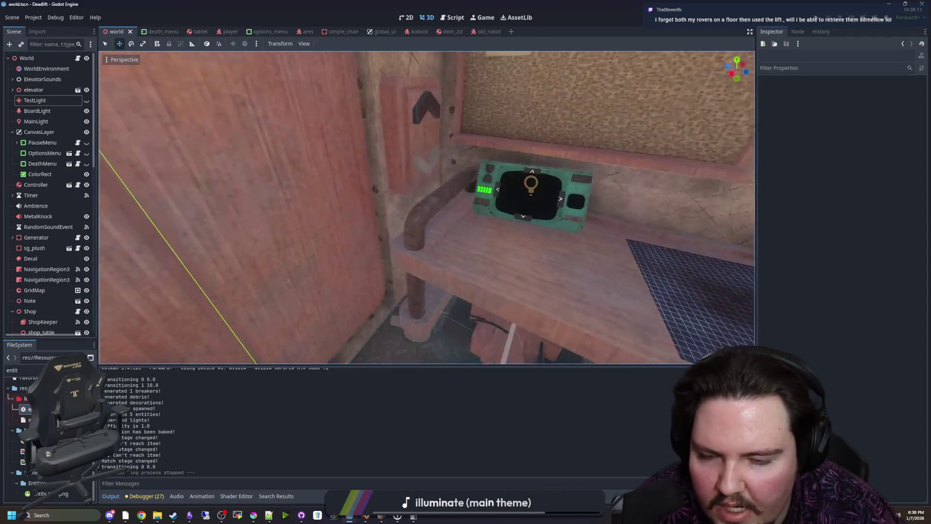
{"action": "key", "text": "s"}
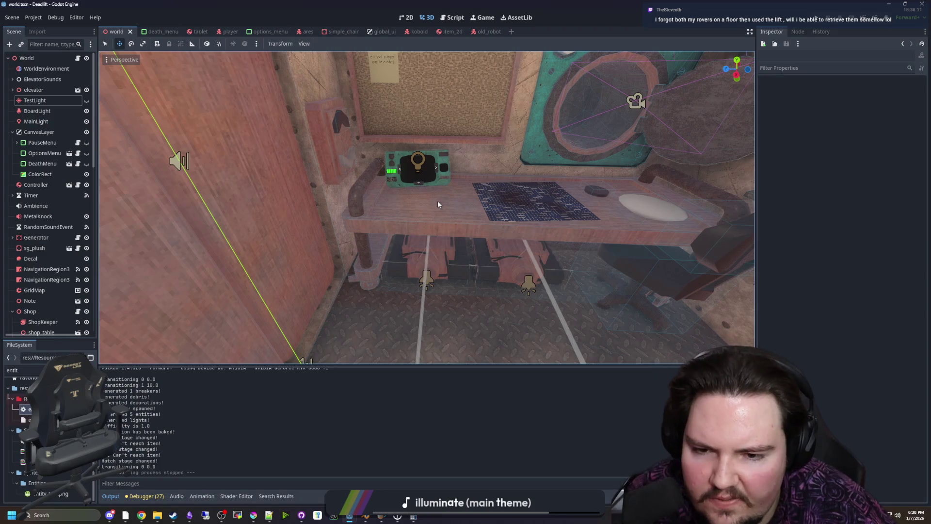
Fly outside past the building's steps, into the shop, then back above the desk tablet
{"action": "key", "text": "a"}
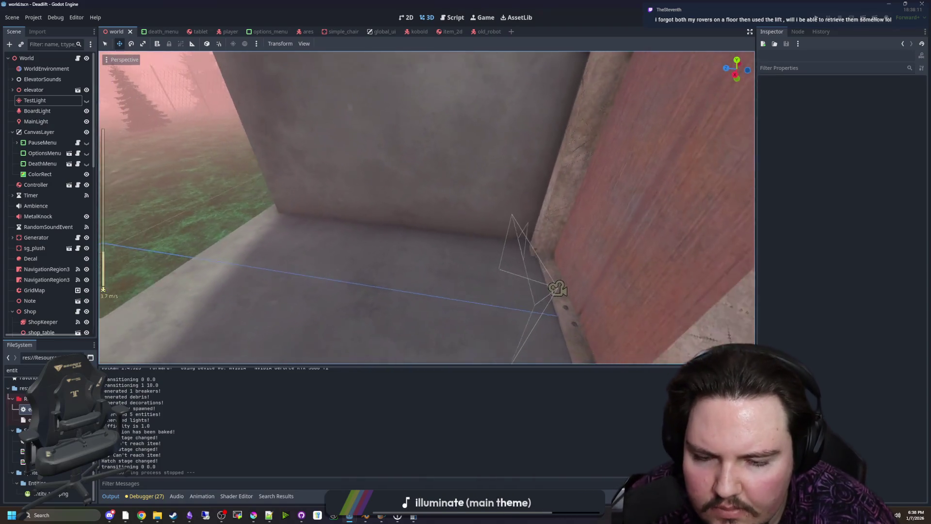
{"action": "key", "text": "s"}
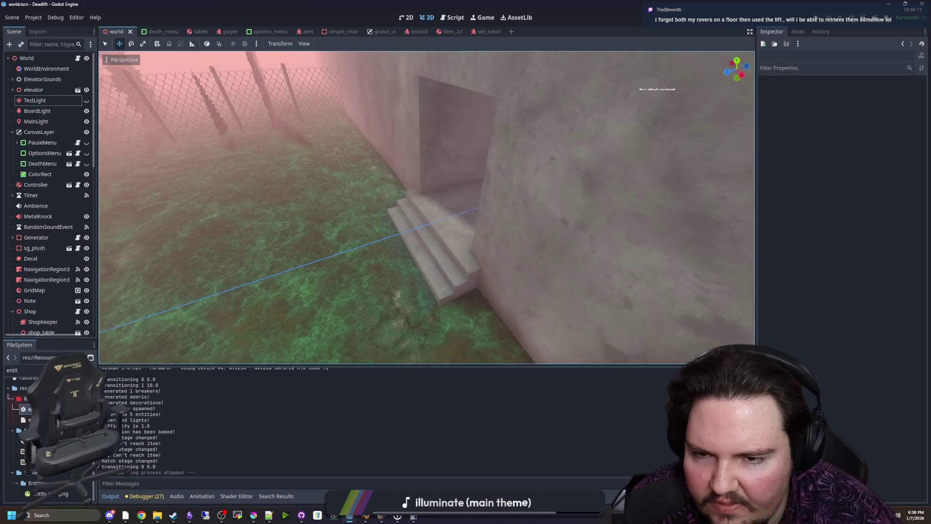
{"action": "key", "text": "w"}
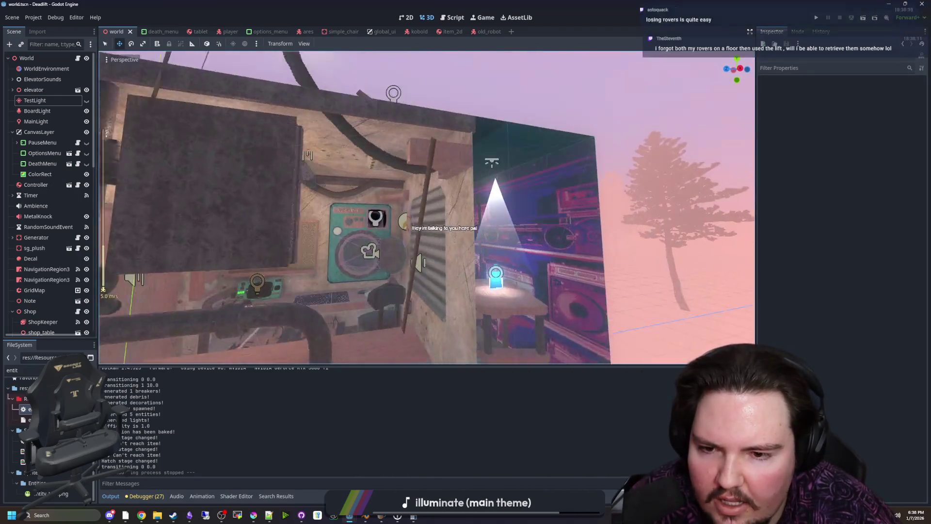
{"action": "key", "text": "s"}
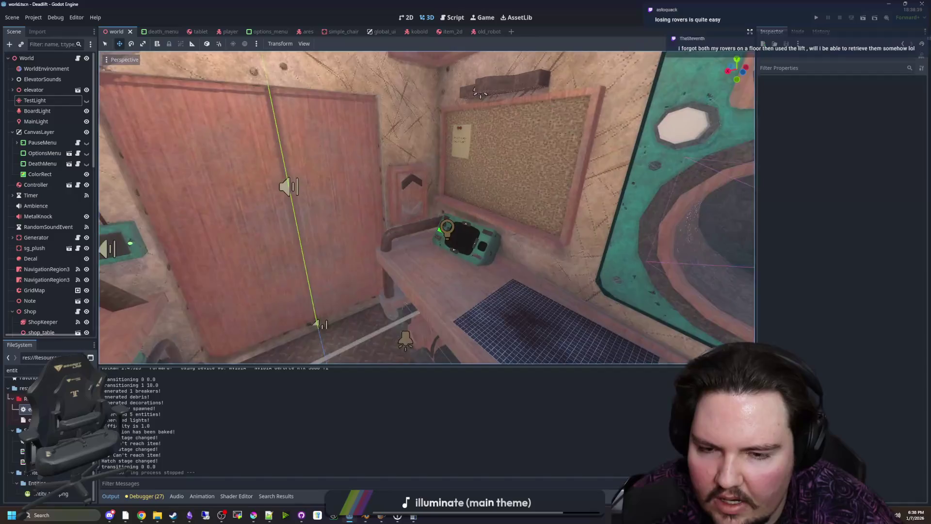
{"action": "key", "text": "s"}
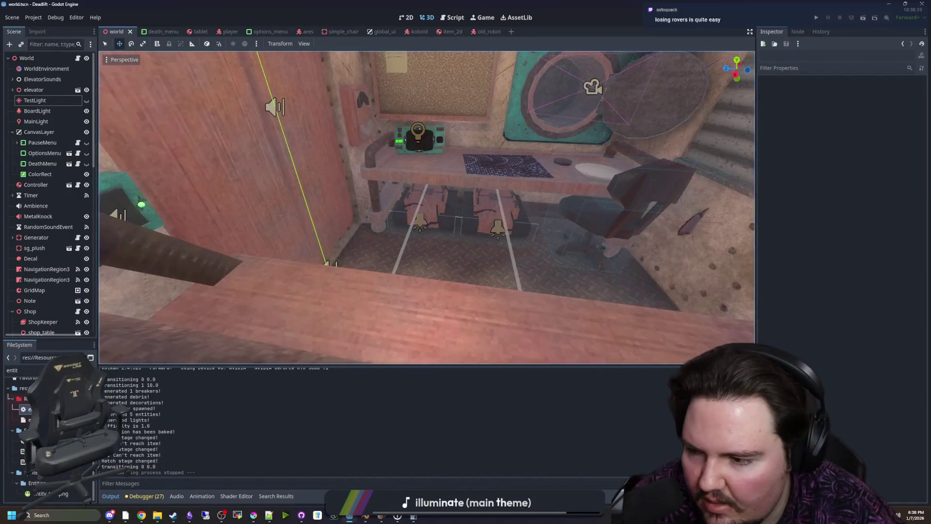
{"action": "key", "text": "w"}
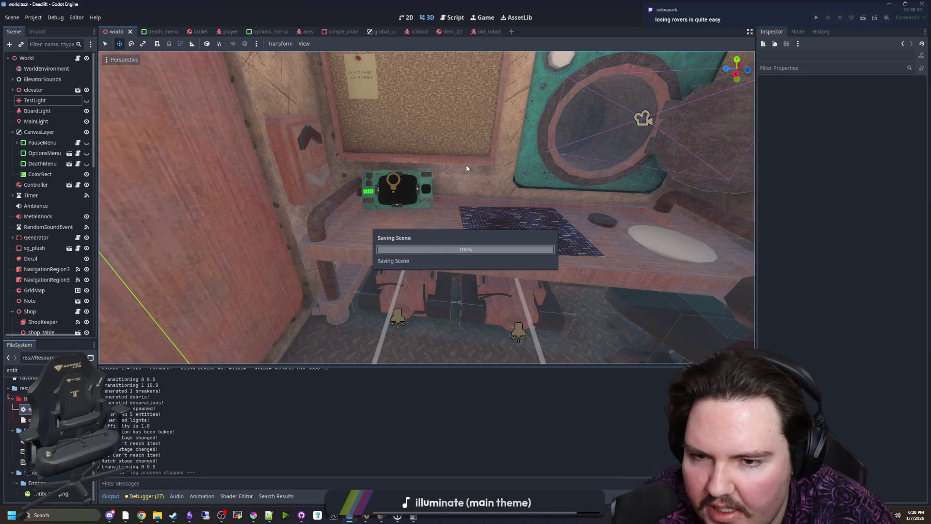
Save the world scene twice while moving the view toward the tablet and desk
{"action": "key", "text": "ctrl+s"}
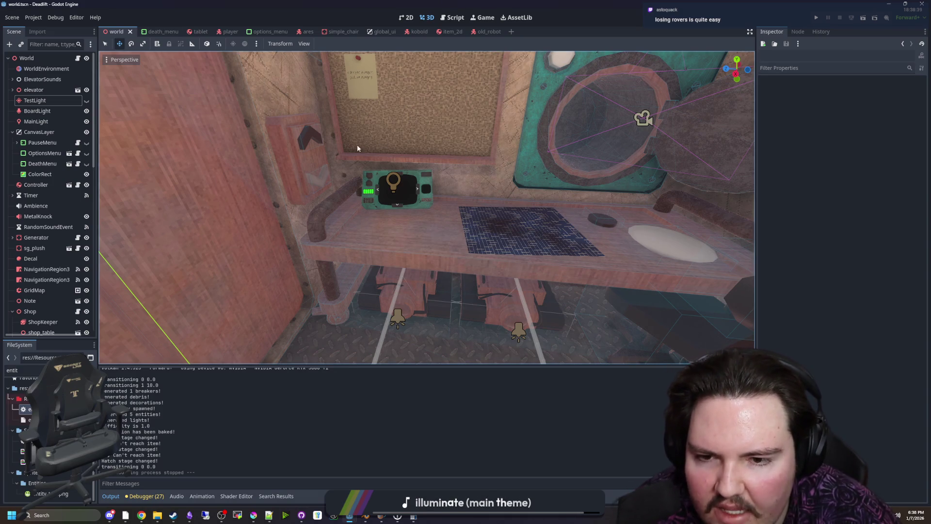
{"action": "key", "text": "w"}
{"action": "scroll", "coordinate": [318, 181], "scroll_direction": "down", "scroll_amount": 5}
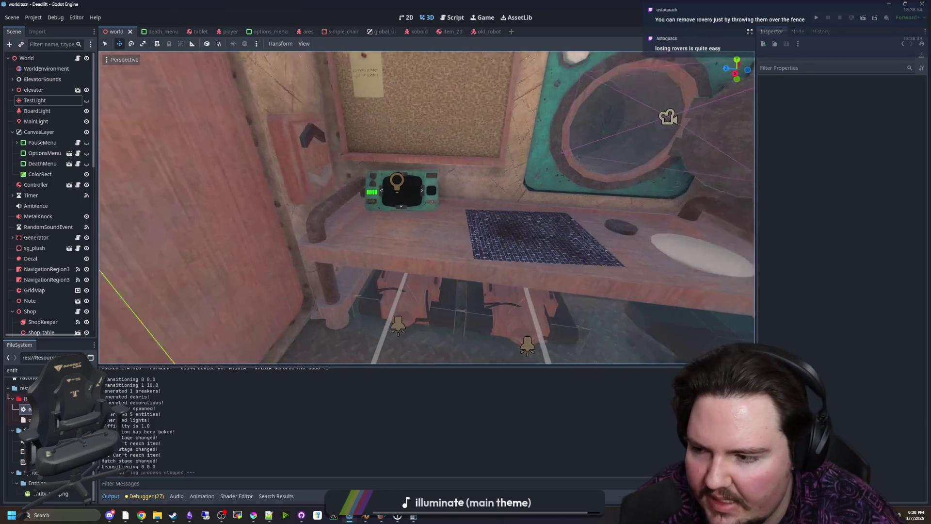
{"action": "scroll", "coordinate": [410, 273], "scroll_direction": "down", "scroll_amount": 5}
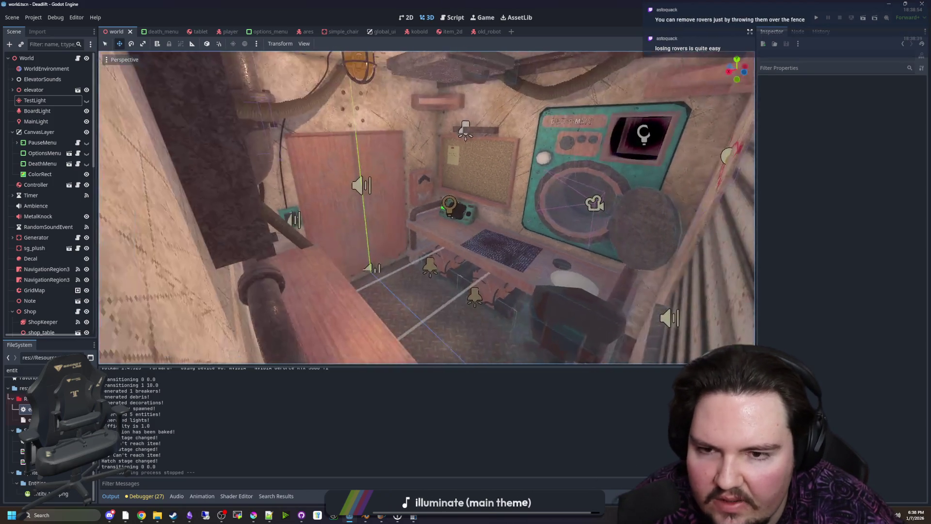
{"action": "key", "text": "ctrl+s"}
{"action": "key", "text": "w"}
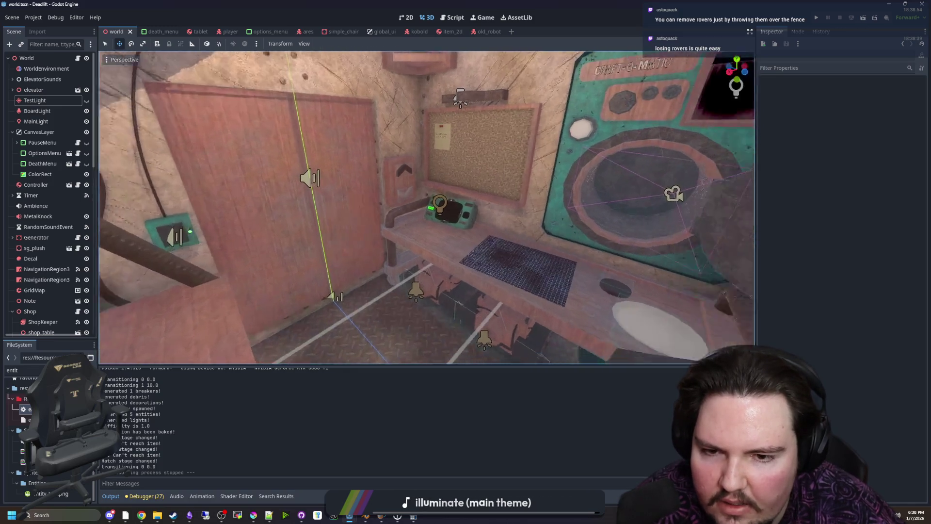
{"action": "key", "text": "ctrl+s"}
Fly into the Craft-O-Matic opening, then look toward the corridor and the two robots
{"action": "mouse_move", "coordinate": [502, 266]}
{"action": "left_mouse_down"}
{"action": "mouse_move", "coordinate": [490, 262]}
{"action": "mouse_move", "coordinate": [468, 213]}
{"action": "mouse_move", "coordinate": [481, 216]}
{"action": "mouse_move", "coordinate": [456, 214]}
{"action": "mouse_move", "coordinate": [534, 248]}
{"action": "left_mouse_up"}
{"action": "key", "text": "w"}
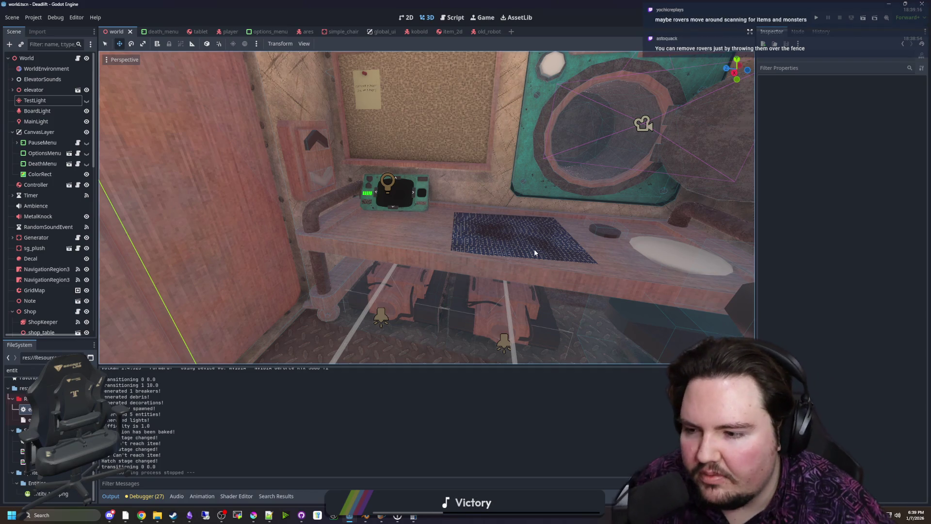
{"action": "mouse_move", "coordinate": [534, 249]}
{"action": "left_mouse_down"}
{"action": "mouse_move", "coordinate": [461, 252]}
{"action": "mouse_move", "coordinate": [480, 242]}
{"action": "mouse_move", "coordinate": [252, 257]}
{"action": "mouse_move", "coordinate": [339, 248]}
{"action": "mouse_move", "coordinate": [320, 253]}
{"action": "mouse_move", "coordinate": [456, 211]}
{"action": "left_mouse_up"}
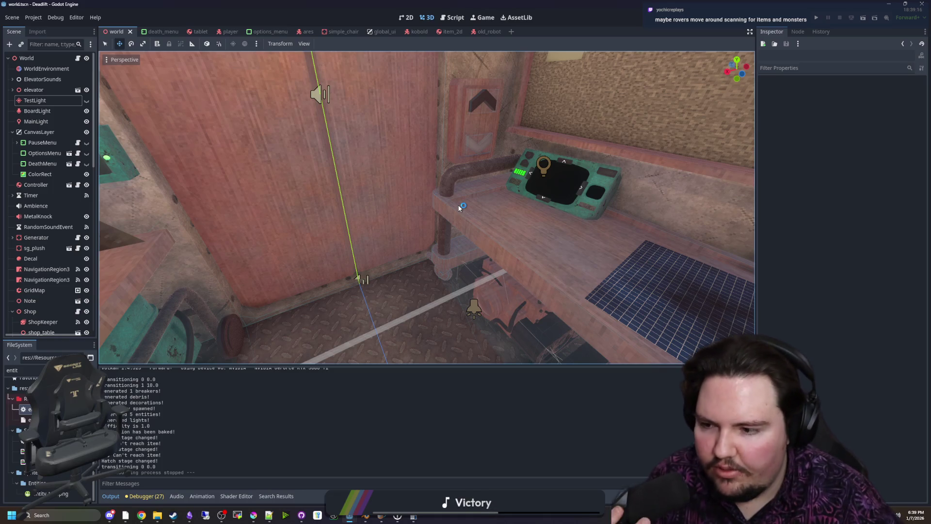
{"action": "mouse_move", "coordinate": [463, 231]}
{"action": "left_mouse_down"}
{"action": "mouse_move", "coordinate": [468, 252]}
{"action": "mouse_move", "coordinate": [463, 224]}
{"action": "mouse_move", "coordinate": [427, 228]}
{"action": "mouse_move", "coordinate": [432, 213]}
{"action": "mouse_move", "coordinate": [456, 215]}
{"action": "mouse_move", "coordinate": [426, 218]}
{"action": "mouse_move", "coordinate": [408, 194]}
{"action": "mouse_move", "coordinate": [407, 213]}
{"action": "mouse_move", "coordinate": [402, 175]}
{"action": "mouse_move", "coordinate": [408, 199]}
{"action": "mouse_move", "coordinate": [408, 180]}
{"action": "mouse_move", "coordinate": [402, 189]}
{"action": "mouse_move", "coordinate": [417, 194]}
{"action": "mouse_move", "coordinate": [418, 233]}
{"action": "mouse_move", "coordinate": [417, 206]}
{"action": "mouse_move", "coordinate": [418, 215]}
{"action": "mouse_move", "coordinate": [397, 216]}
{"action": "left_mouse_up"}
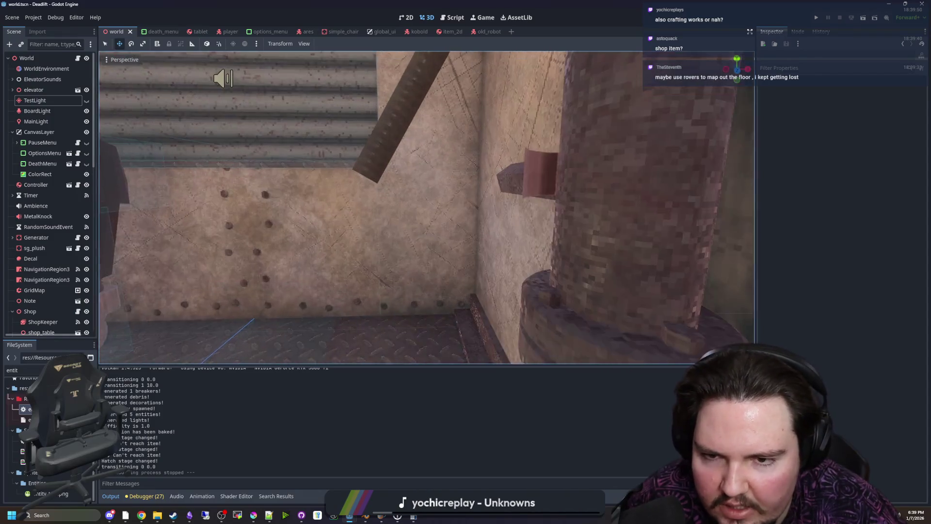
Turn toward the teal generator and red door, slowing the fly speed to approach the tablet
{"action": "mouse_move", "coordinate": [398, 216]}
{"action": "left_mouse_down"}
{"action": "mouse_move", "coordinate": [439, 221]}
{"action": "mouse_move", "coordinate": [420, 218]}
{"action": "mouse_move", "coordinate": [340, 155]}
{"action": "mouse_move", "coordinate": [190, 83]}
{"action": "mouse_move", "coordinate": [243, 145]}
{"action": "mouse_move", "coordinate": [315, 204]}
{"action": "mouse_move", "coordinate": [339, 218]}
{"action": "mouse_move", "coordinate": [350, 203]}
{"action": "mouse_move", "coordinate": [335, 184]}
{"action": "mouse_move", "coordinate": [344, 194]}
{"action": "mouse_move", "coordinate": [339, 208]}
{"action": "mouse_move", "coordinate": [310, 208]}
{"action": "mouse_move", "coordinate": [421, 221]}
{"action": "mouse_move", "coordinate": [478, 245]}
{"action": "mouse_move", "coordinate": [548, 224]}
{"action": "mouse_move", "coordinate": [427, 238]}
{"action": "mouse_move", "coordinate": [422, 257]}
{"action": "mouse_move", "coordinate": [436, 242]}
{"action": "mouse_move", "coordinate": [412, 252]}
{"action": "mouse_move", "coordinate": [456, 208]}
{"action": "mouse_move", "coordinate": [408, 252]}
{"action": "mouse_move", "coordinate": [427, 228]}
{"action": "mouse_move", "coordinate": [412, 253]}
{"action": "mouse_move", "coordinate": [426, 238]}
{"action": "mouse_move", "coordinate": [420, 223]}
{"action": "mouse_move", "coordinate": [414, 233]}
{"action": "mouse_move", "coordinate": [410, 225]}
{"action": "left_mouse_up"}
{"action": "scroll", "coordinate": [410, 226], "scroll_direction": "down", "scroll_amount": 10}
{"action": "scroll", "coordinate": [412, 230], "scroll_direction": "down", "scroll_amount": 15}
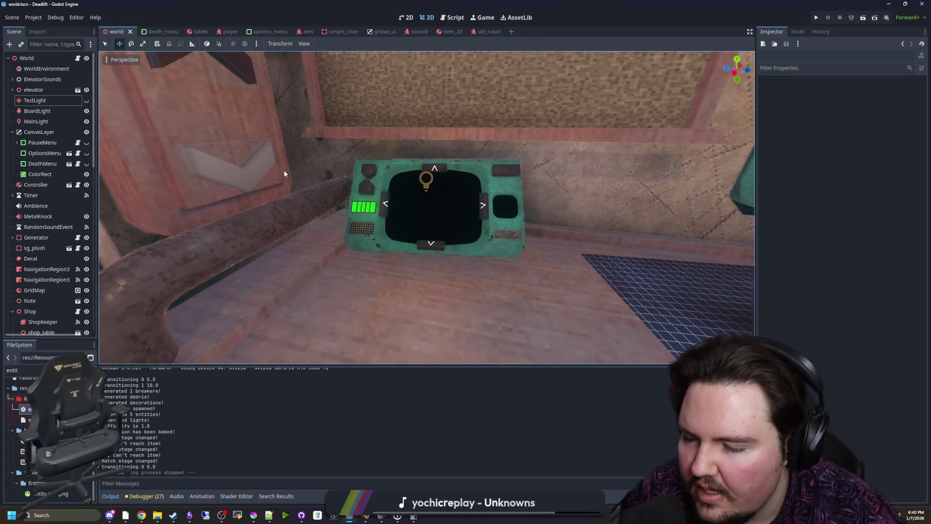
Pull back from the tablet and wall poster to an overhead view of the elevator room
{"action": "mouse_move", "coordinate": [410, 174]}
{"action": "left_mouse_down"}
{"action": "mouse_move", "coordinate": [378, 177]}
{"action": "mouse_move", "coordinate": [388, 186]}
{"action": "mouse_move", "coordinate": [393, 177]}
{"action": "mouse_move", "coordinate": [383, 184]}
{"action": "left_mouse_up"}
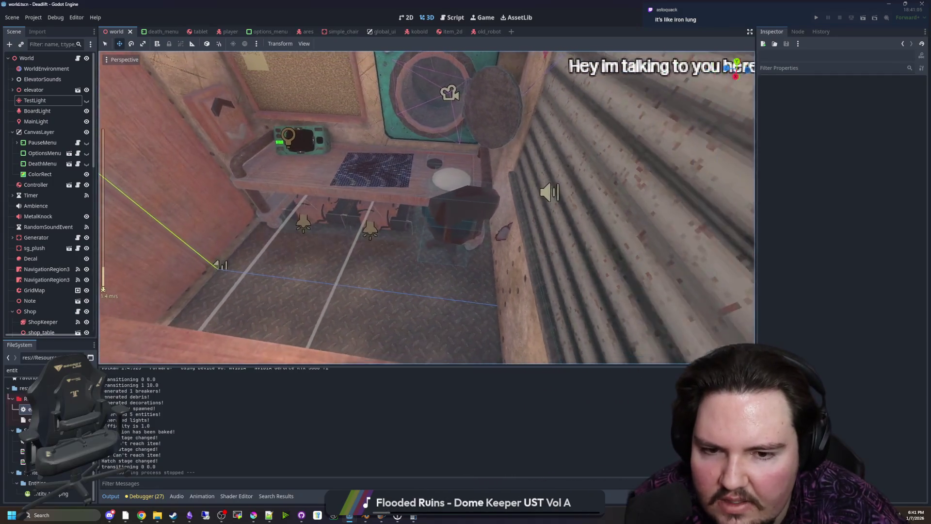
{"action": "key", "text": "f"}
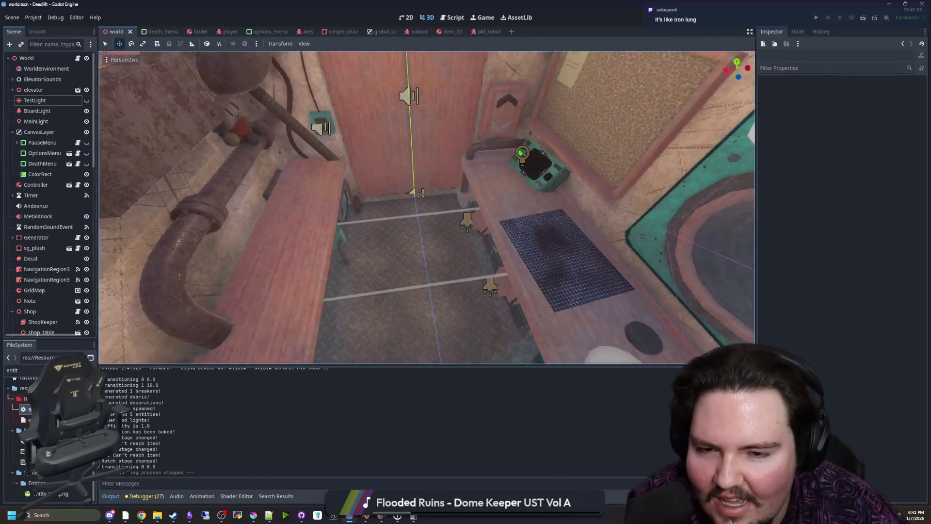
Snap to the front view and fly down the corridor to face the red door's 'Hey im talking to you here pal' text
{"action": "scroll", "coordinate": [427, 208], "scroll_direction": "down", "scroll_amount": 5}
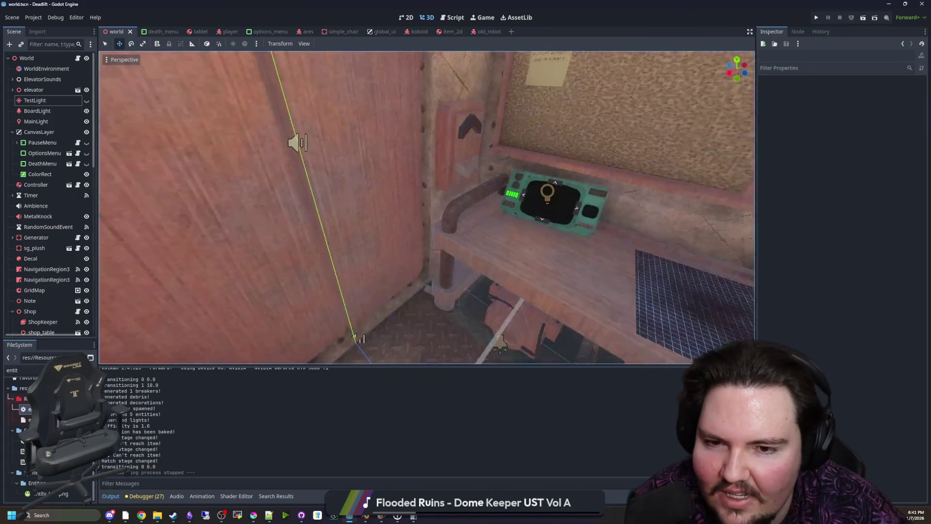
{"action": "scroll", "coordinate": [427, 208], "scroll_direction": "down", "scroll_amount": 5}
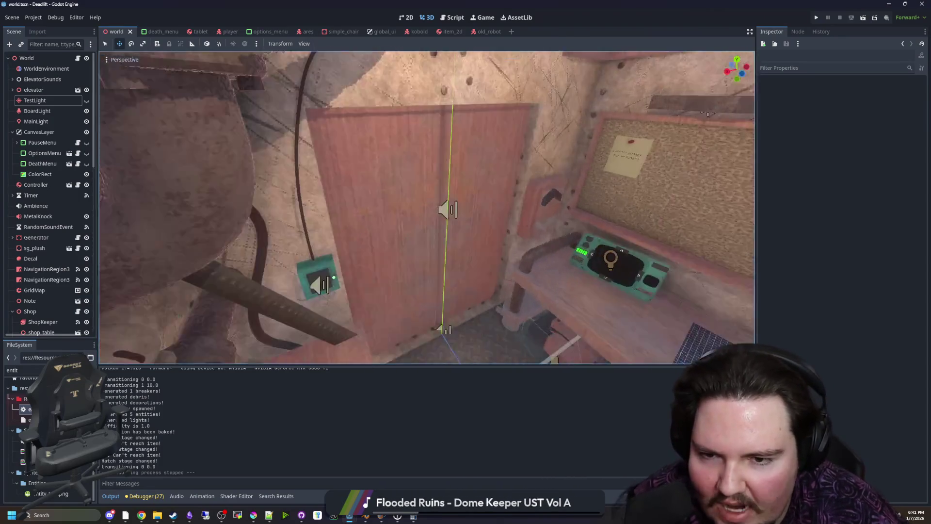
{"action": "key", "text": "KP_1"}
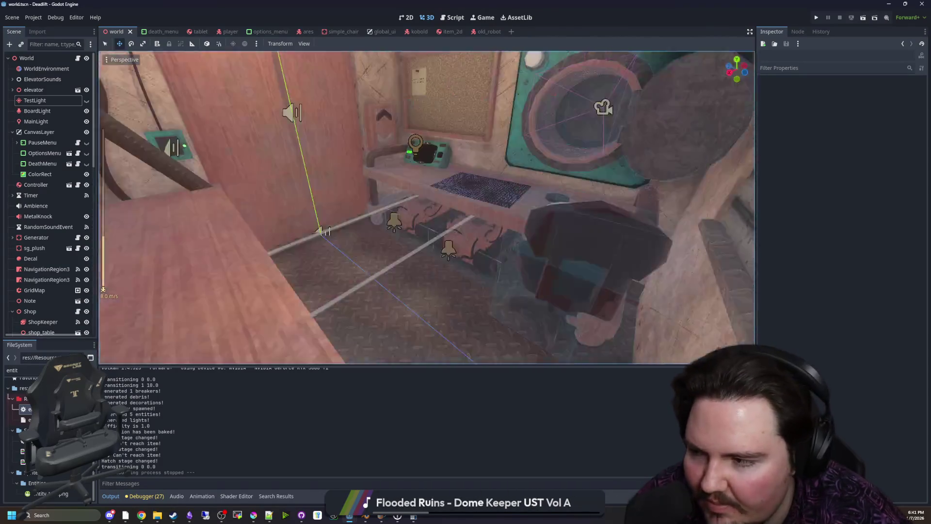
{"action": "key", "text": "w"}
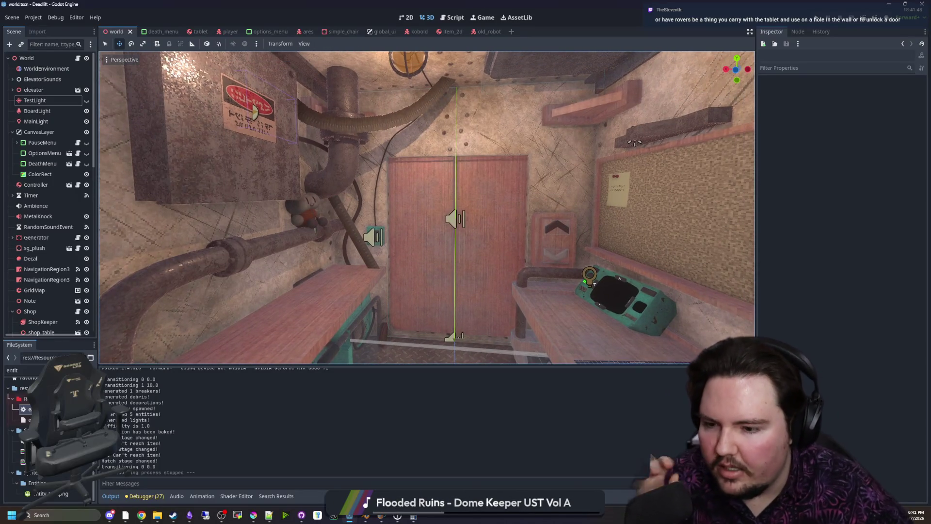
{"action": "key", "text": "d"}
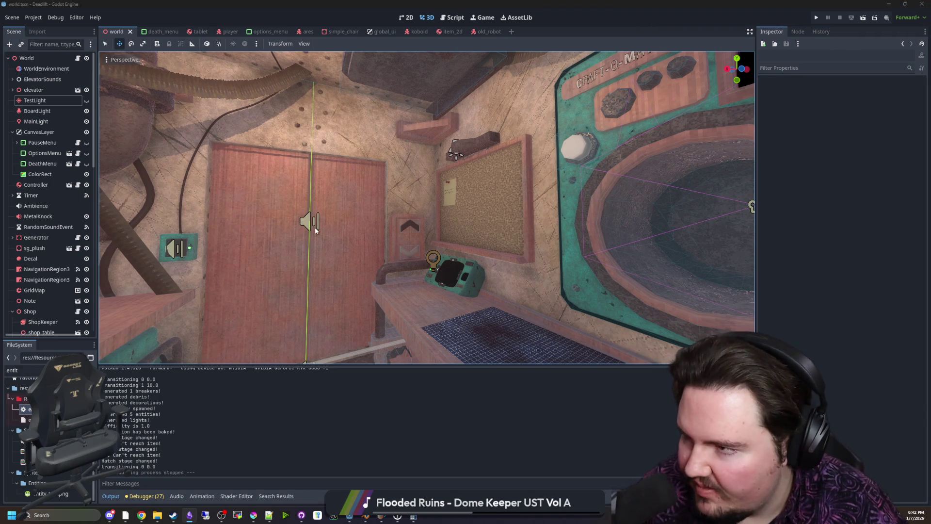
{"action": "scroll", "coordinate": [379, 241], "scroll_direction": "up", "scroll_amount": 8}
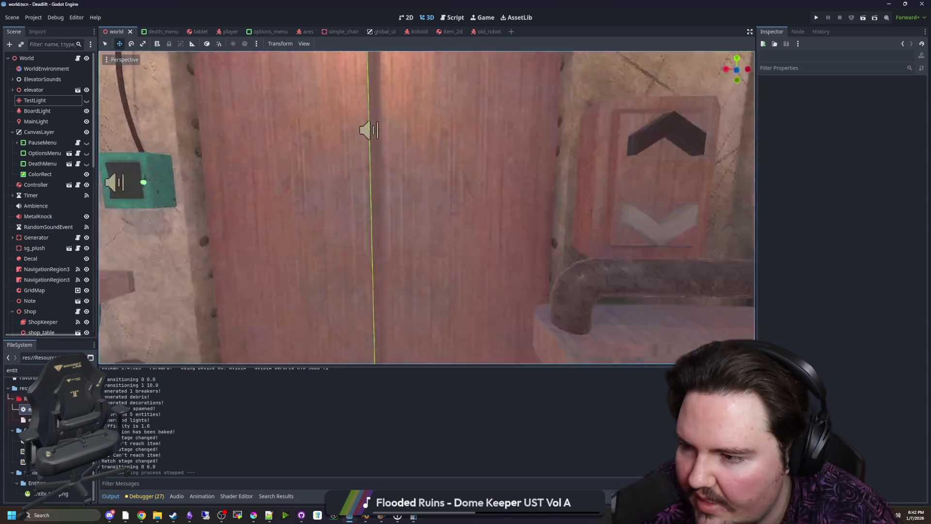
{"action": "scroll", "coordinate": [427, 208], "scroll_direction": "up", "scroll_amount": 6}
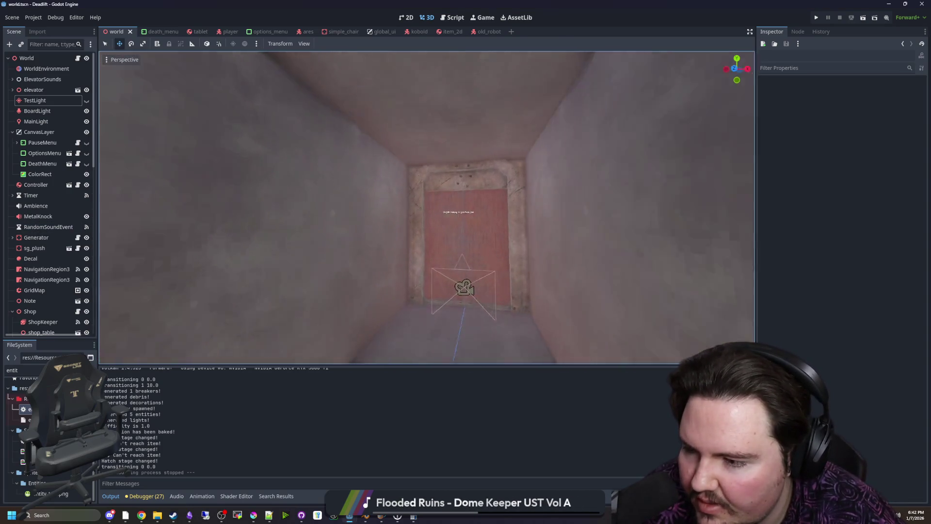
Sweep the view through the level and back to the red door and its adjacent wall
{"action": "scroll", "coordinate": [427, 207], "scroll_direction": "up", "scroll_amount": 5}
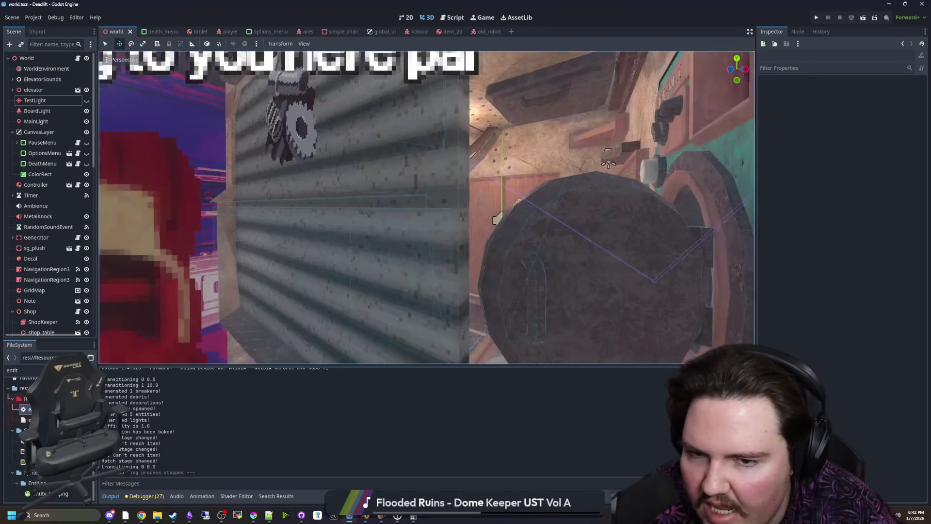
{"action": "scroll", "coordinate": [427, 208], "scroll_direction": "up", "scroll_amount": 5}
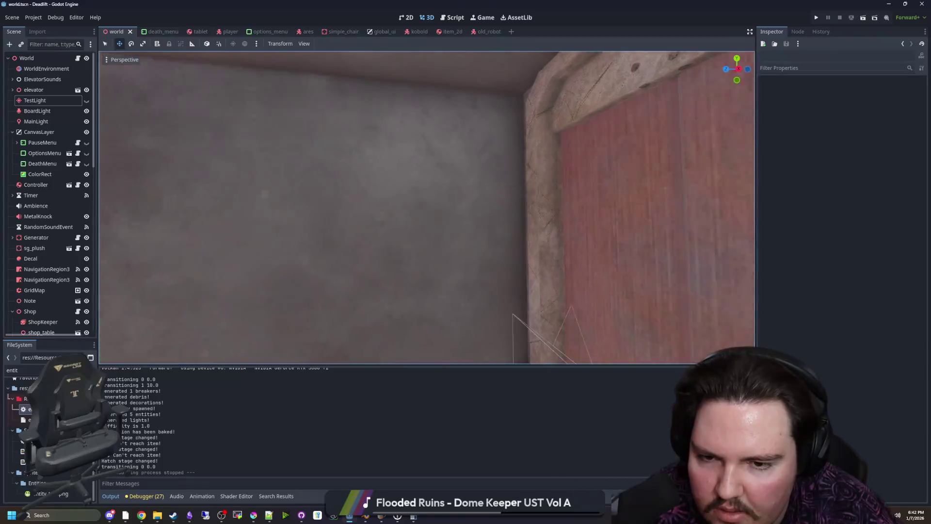
Save the world scene with Ctrl+S
{"action": "key", "text": "ctrl+s"}
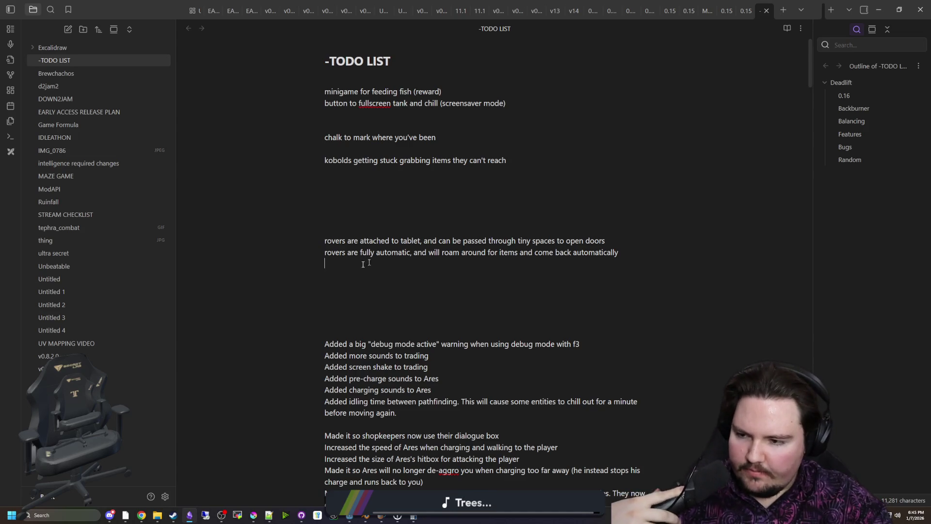
Google 'Kletka' and scroll the results showing the KLETKA Steam listing
{"action": "key", "text": "alt+Tab"}
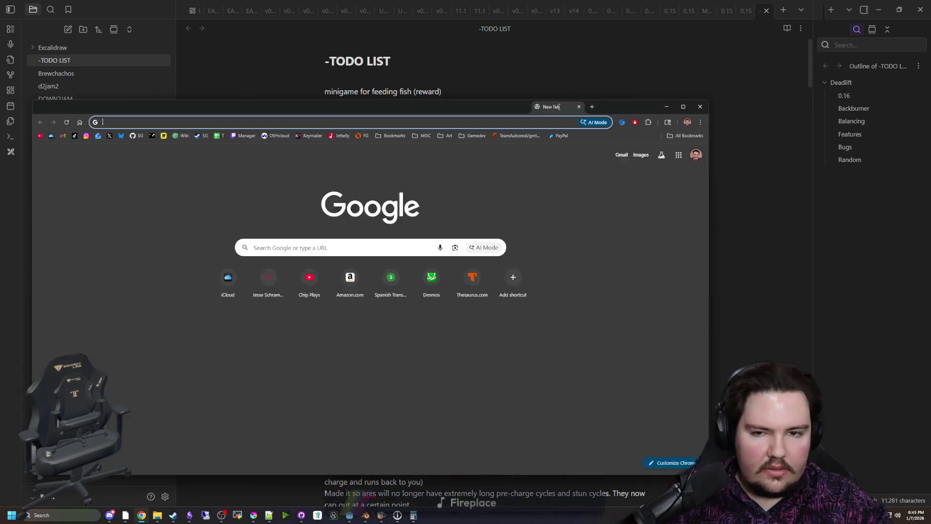
{"action": "key", "text": "alt+Tab"}
{"action": "key", "text": "alt+Tab"}
{"action": "type", "text": "Kletka"}
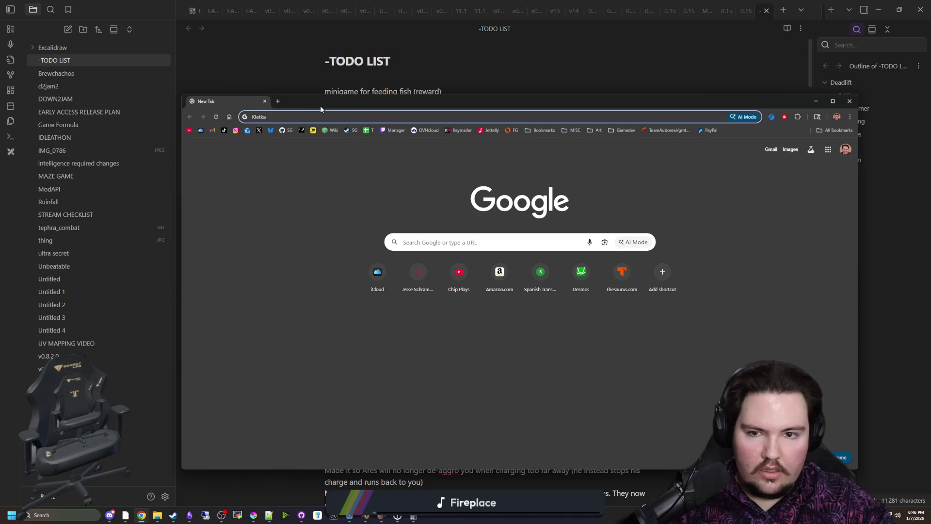
{"action": "key", "text": "Return"}
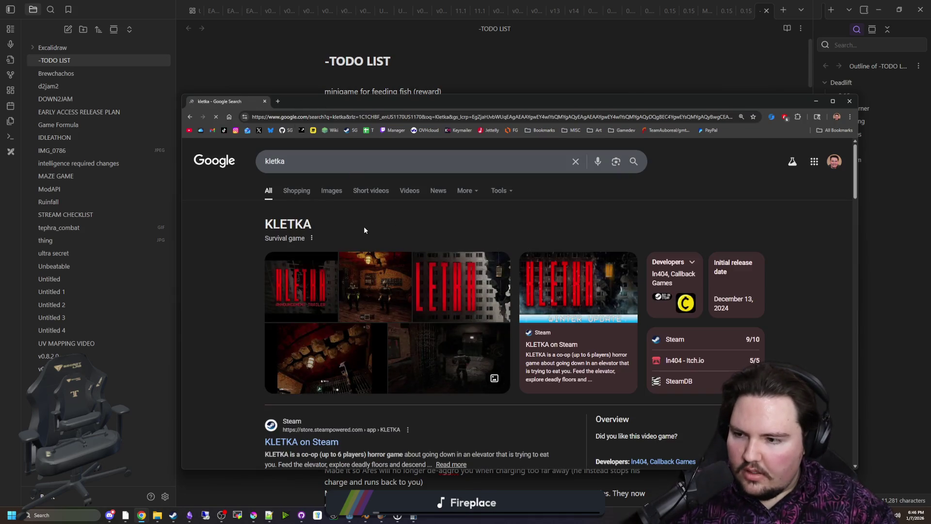
{"action": "scroll", "coordinate": [388, 277], "scroll_direction": "down", "scroll_amount": 5}
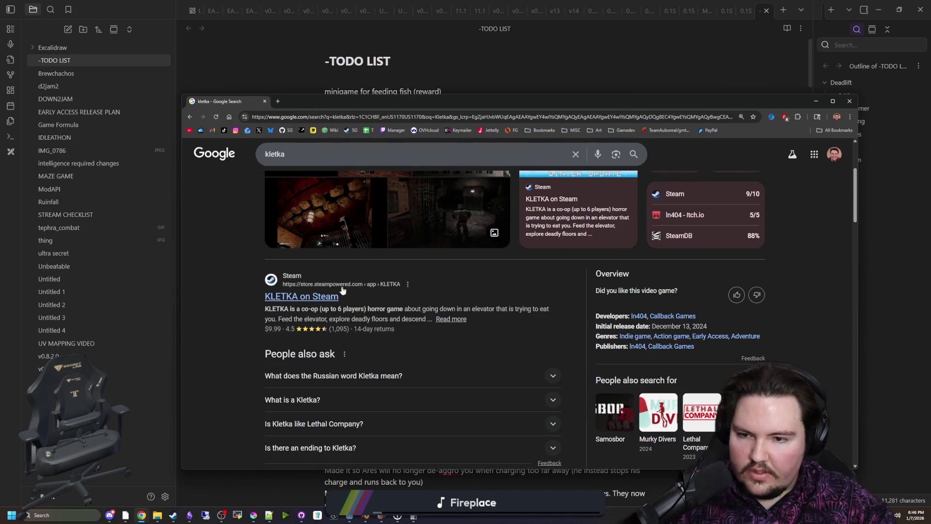
Open the KLETKA store page in a maximized window and view its fourth screenshot full size
{"action": "left_click", "coordinate": [313, 294]}
{"action": "double_click", "coordinate": [515, 114]}
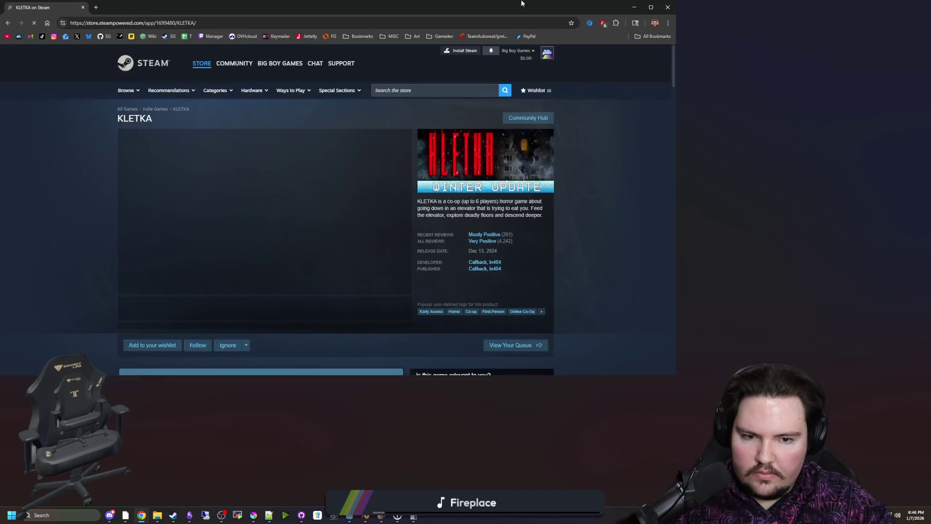
{"action": "left_click", "coordinate": [393, 317]}
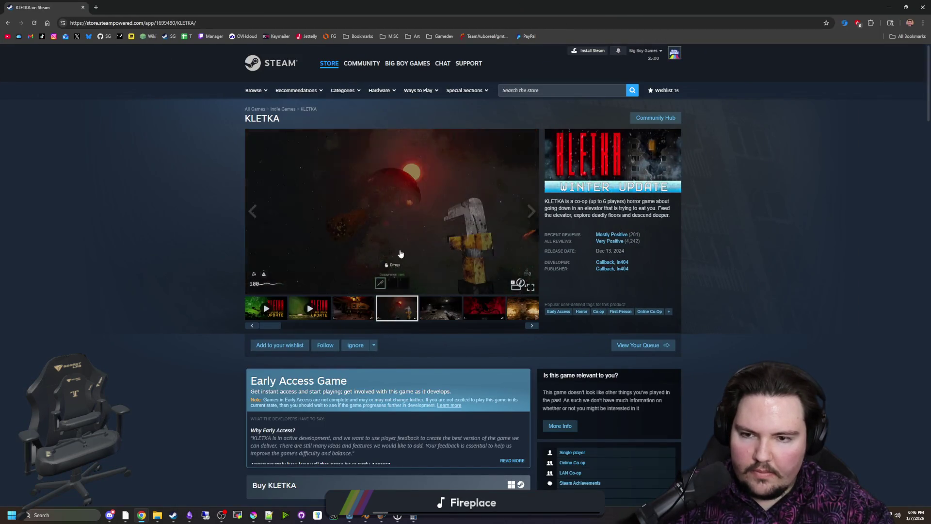
{"action": "left_click", "coordinate": [401, 254]}
Page forward through the KLETKA screenshots, past Bottle Shop and the masked figures, to the space scene
{"action": "left_click", "coordinate": [821, 270]}
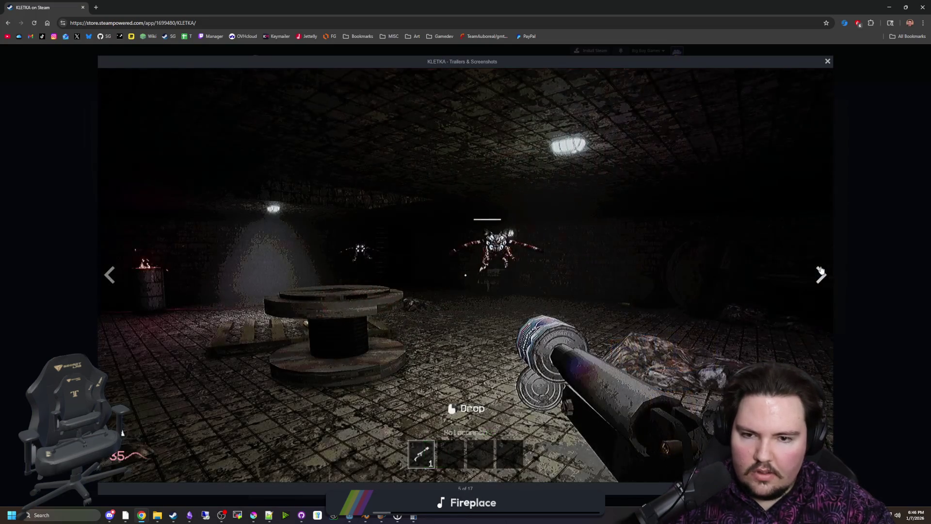
{"action": "left_click", "coordinate": [820, 270]}
{"action": "left_click", "coordinate": [821, 271]}
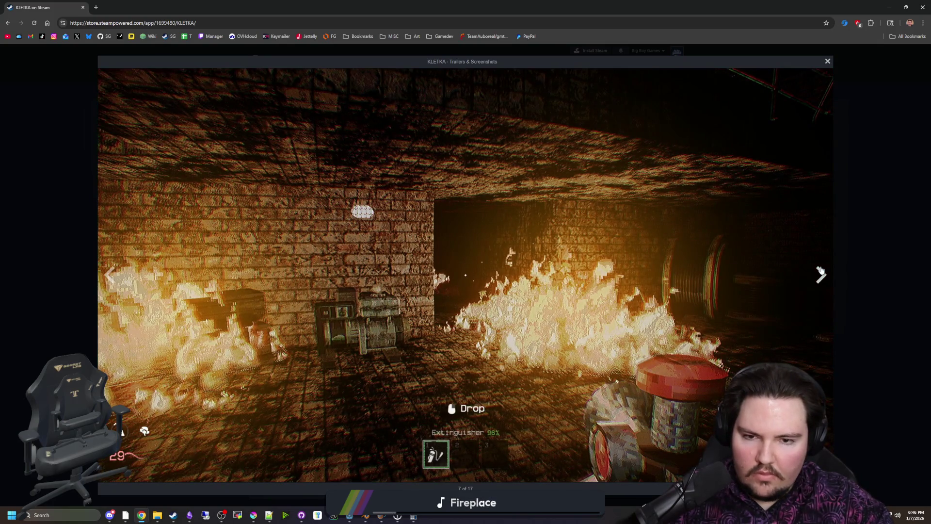
{"action": "left_click", "coordinate": [820, 270]}
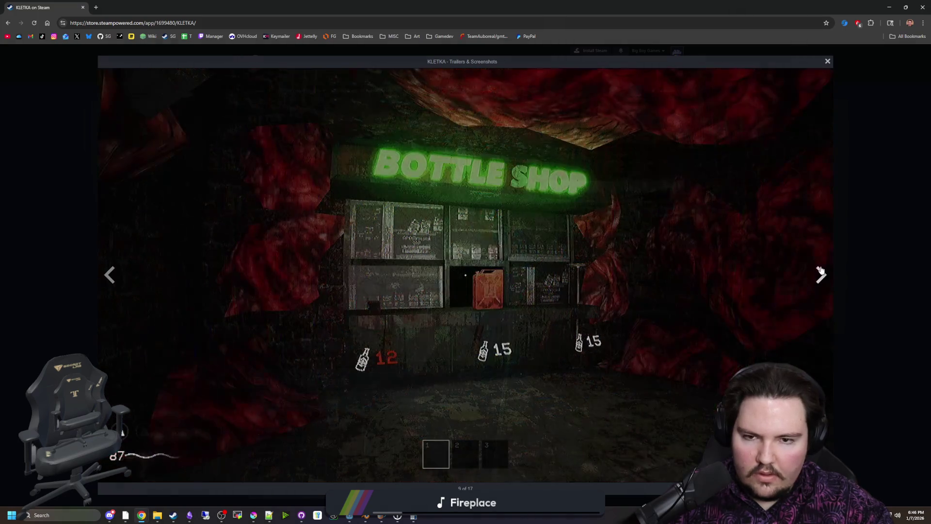
{"action": "left_click", "coordinate": [820, 271]}
{"action": "left_click", "coordinate": [820, 271]}
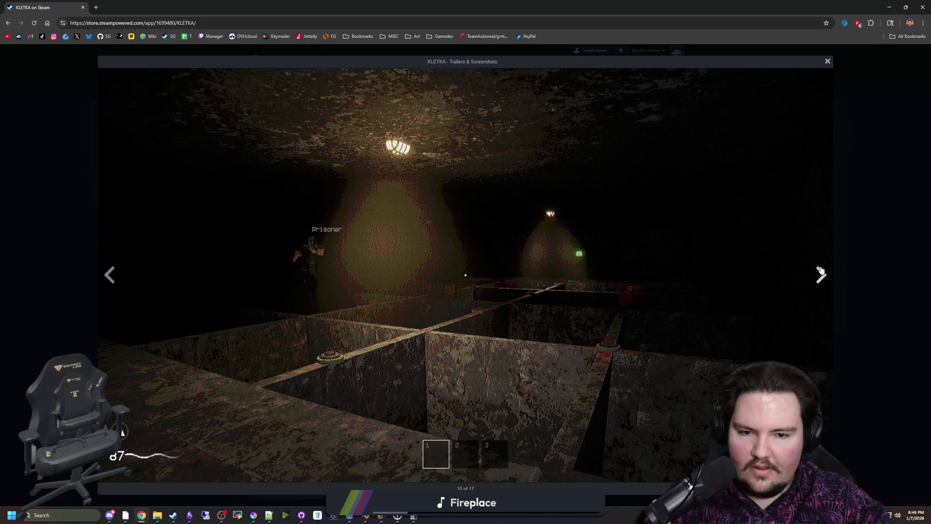
{"action": "left_click", "coordinate": [820, 271]}
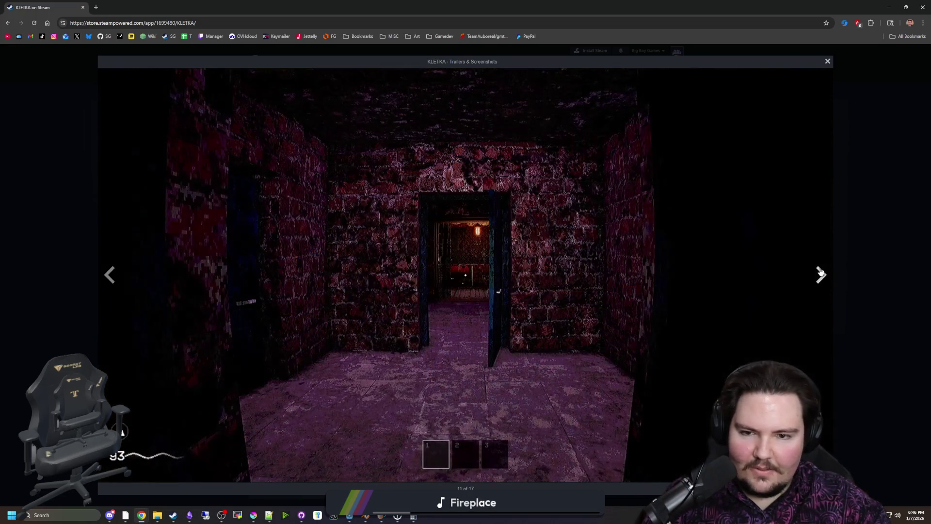
{"action": "left_click", "coordinate": [820, 270]}
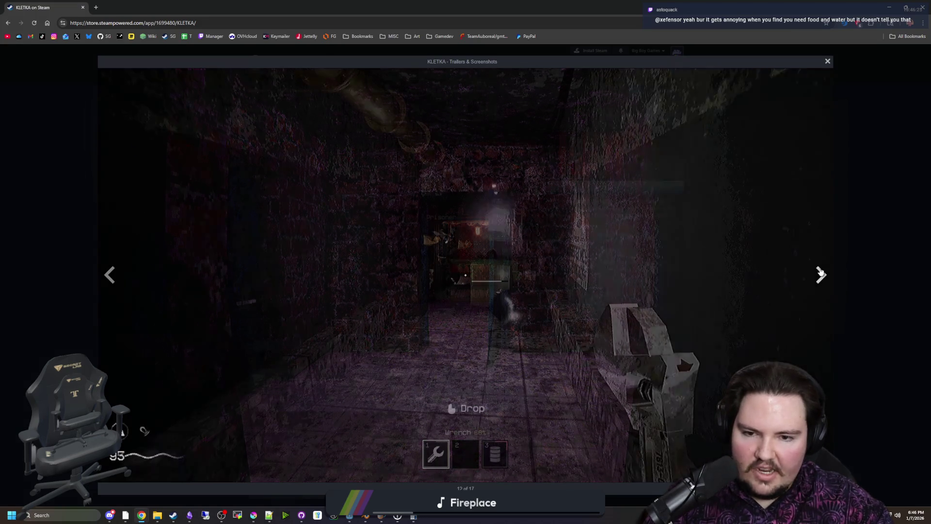
{"action": "left_click", "coordinate": [820, 270]}
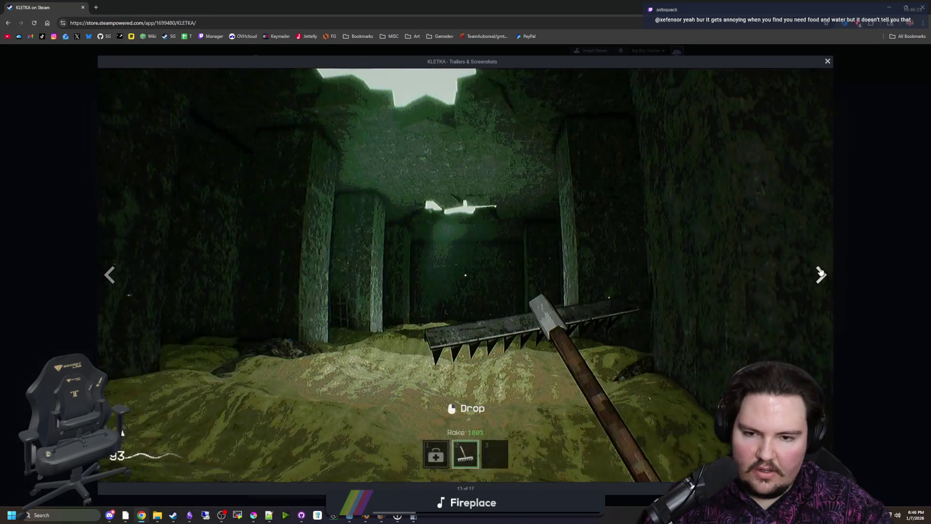
{"action": "left_click", "coordinate": [821, 270]}
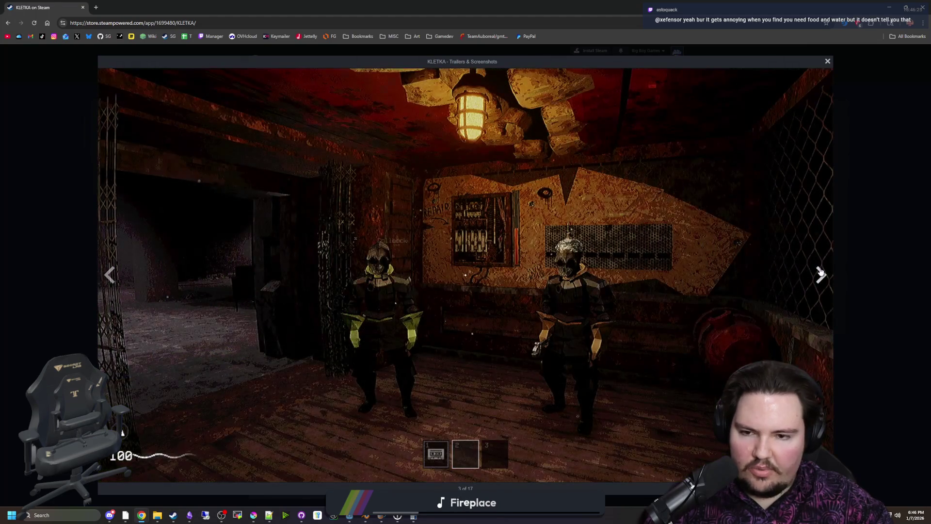
{"action": "left_click", "coordinate": [821, 270]}
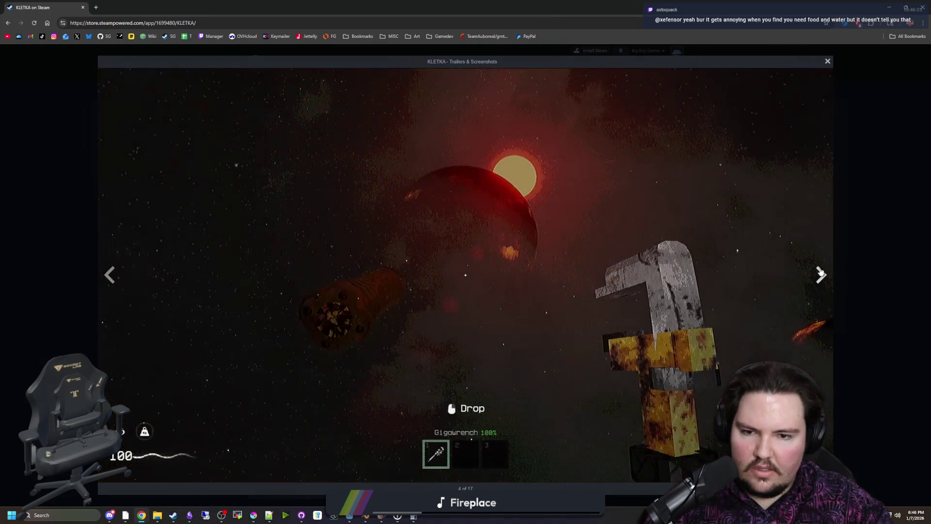
{"action": "left_click", "coordinate": [820, 270]}
{"action": "left_click", "coordinate": [820, 270]}
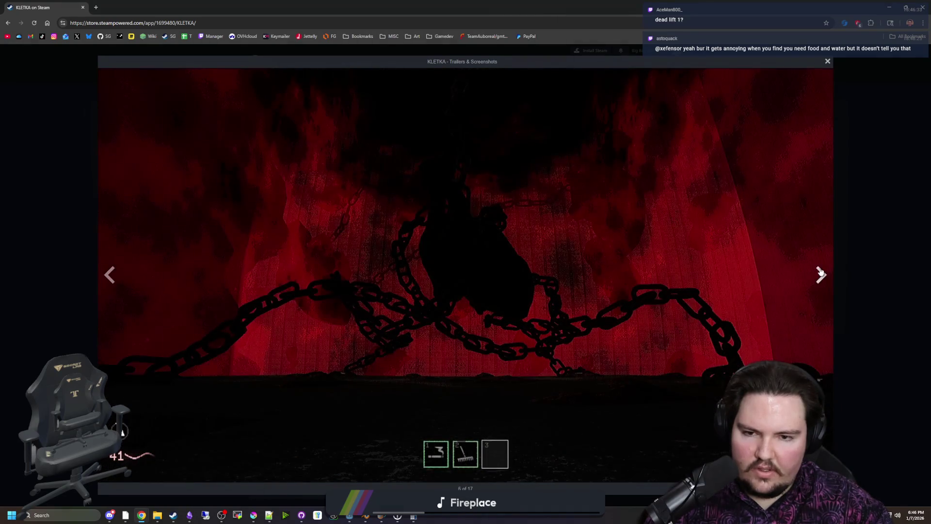
{"action": "left_click", "coordinate": [820, 270]}
{"action": "left_click", "coordinate": [820, 270]}
{"action": "left_click", "coordinate": [820, 270]}
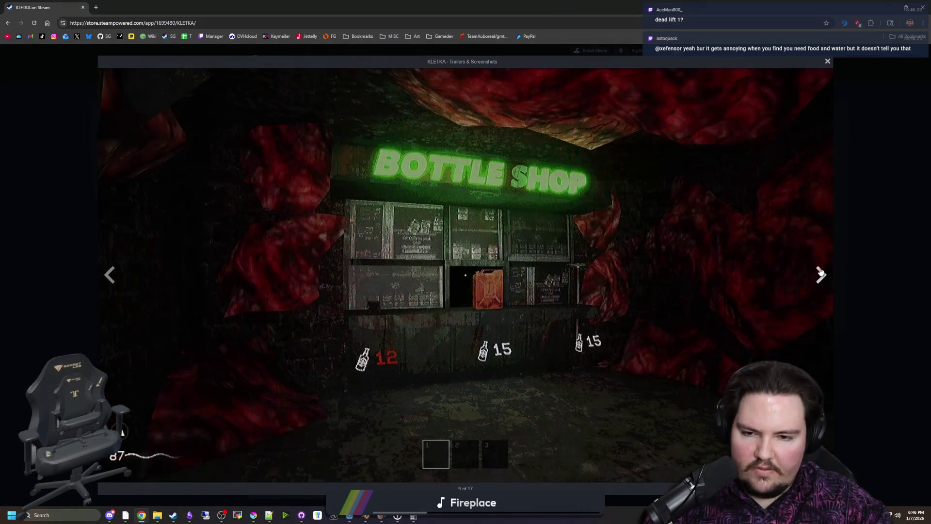
{"action": "left_click", "coordinate": [820, 270]}
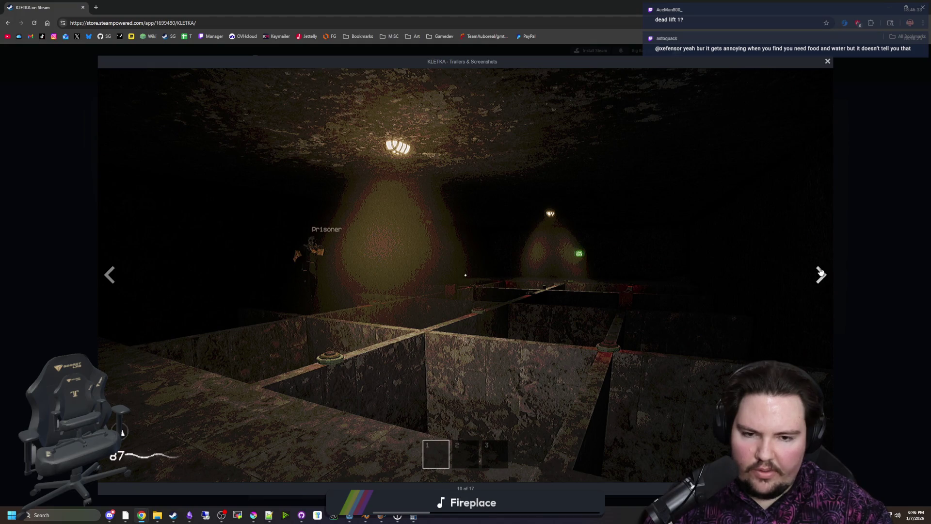
{"action": "left_click", "coordinate": [820, 270]}
{"action": "left_click", "coordinate": [821, 270]}
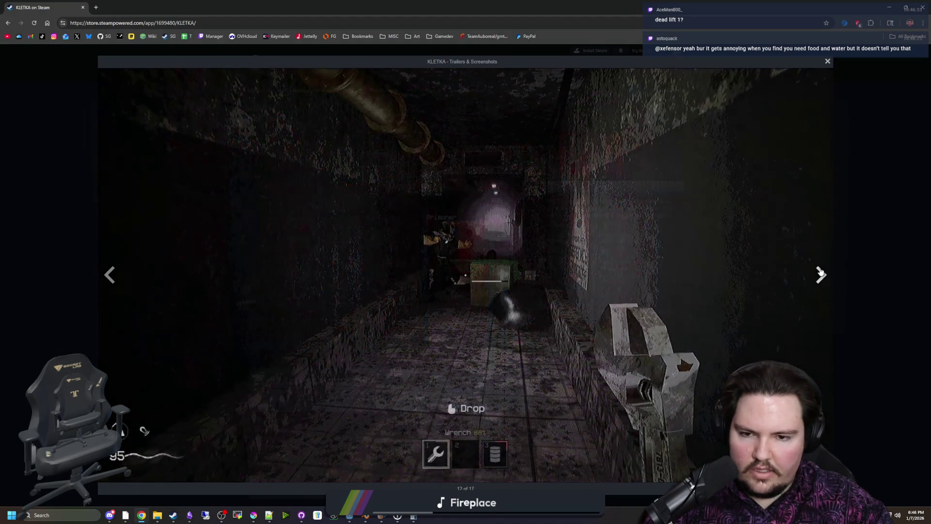
{"action": "left_click", "coordinate": [821, 270]}
{"action": "left_click", "coordinate": [820, 270]}
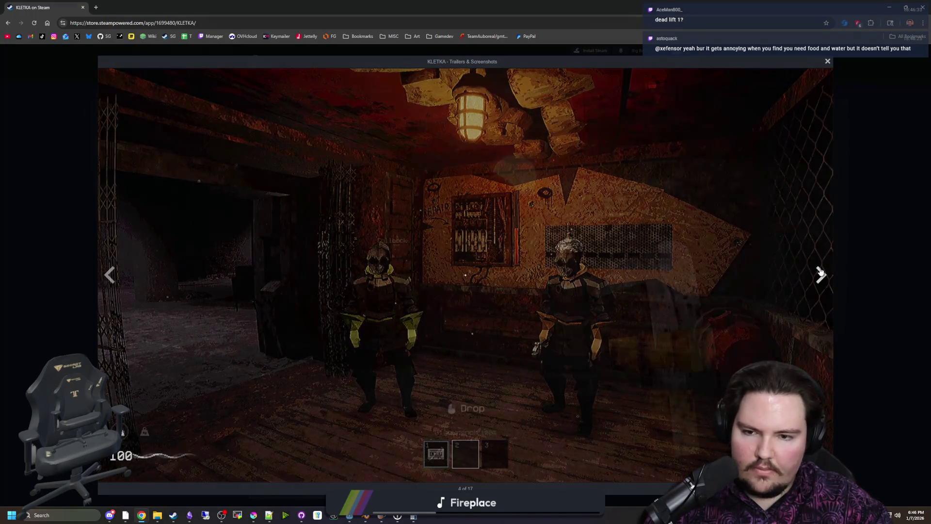
{"action": "left_click", "coordinate": [821, 271]}
Step back one KLETKA screenshot, then forward past the red chains and fire room images
{"action": "left_click", "coordinate": [102, 290]}
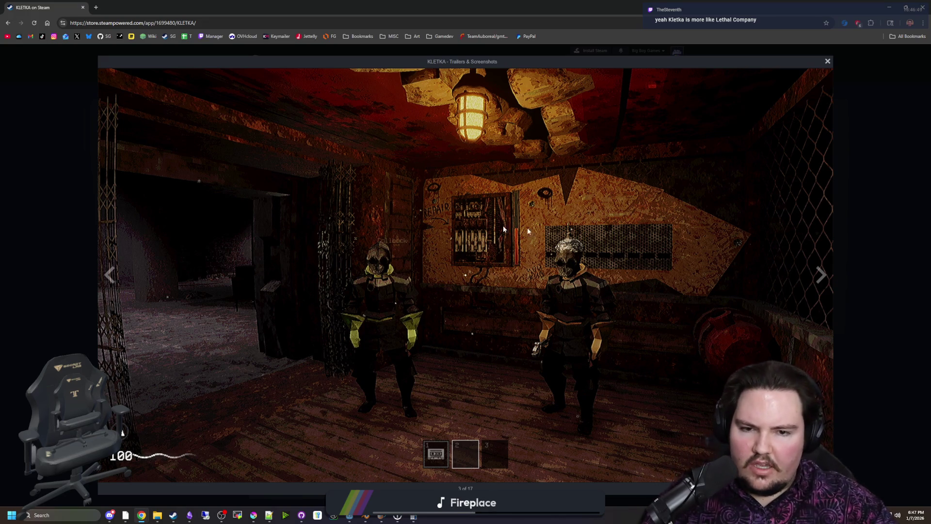
{"action": "left_click", "coordinate": [819, 277]}
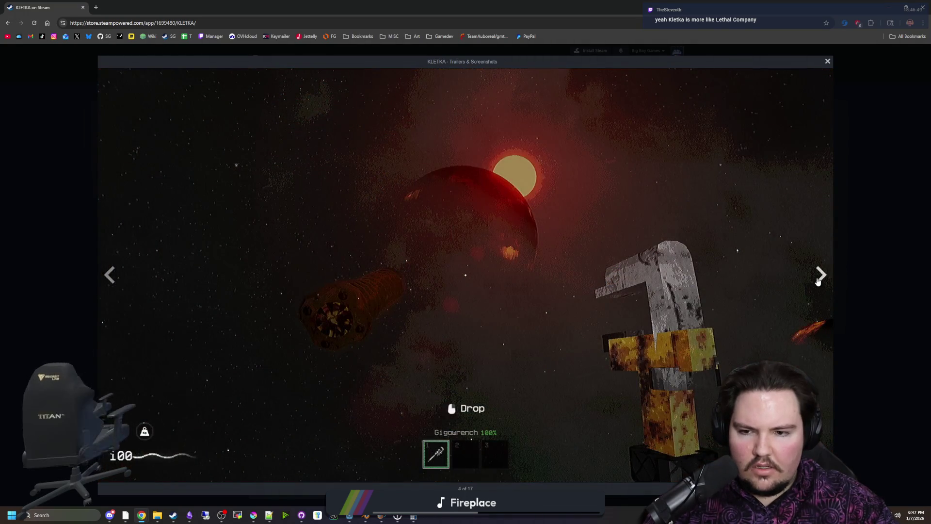
{"action": "left_click", "coordinate": [818, 281]}
{"action": "left_click", "coordinate": [818, 281]}
{"action": "left_click", "coordinate": [818, 281]}
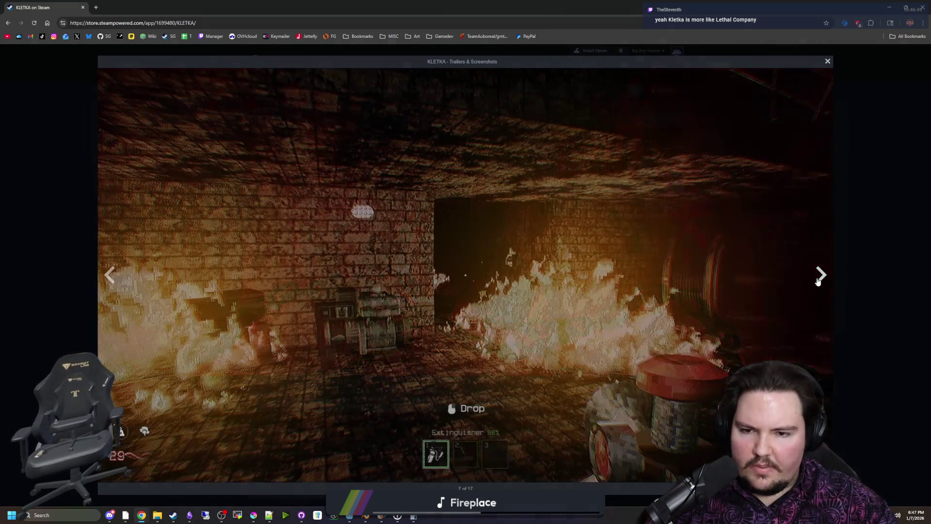
{"action": "left_click", "coordinate": [816, 281]}
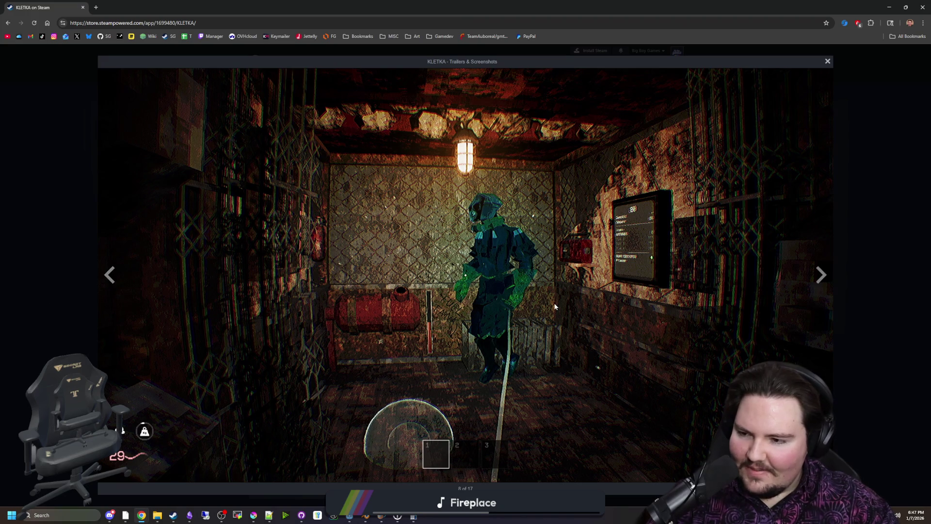
Advance from the Bottle Shop to the green rake cave screenshot and close the viewer
{"action": "left_click", "coordinate": [820, 276]}
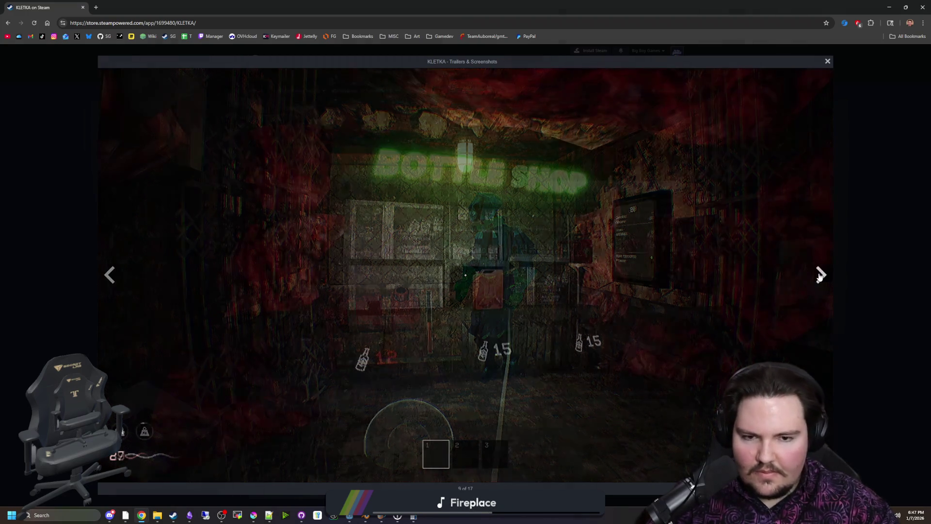
{"action": "left_click", "coordinate": [820, 275]}
{"action": "left_click", "coordinate": [820, 275]}
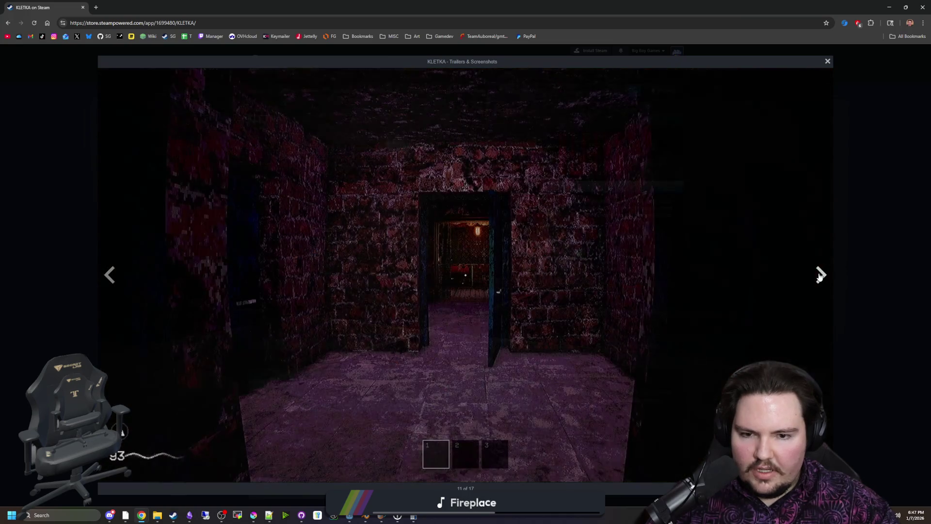
{"action": "left_click", "coordinate": [820, 275]}
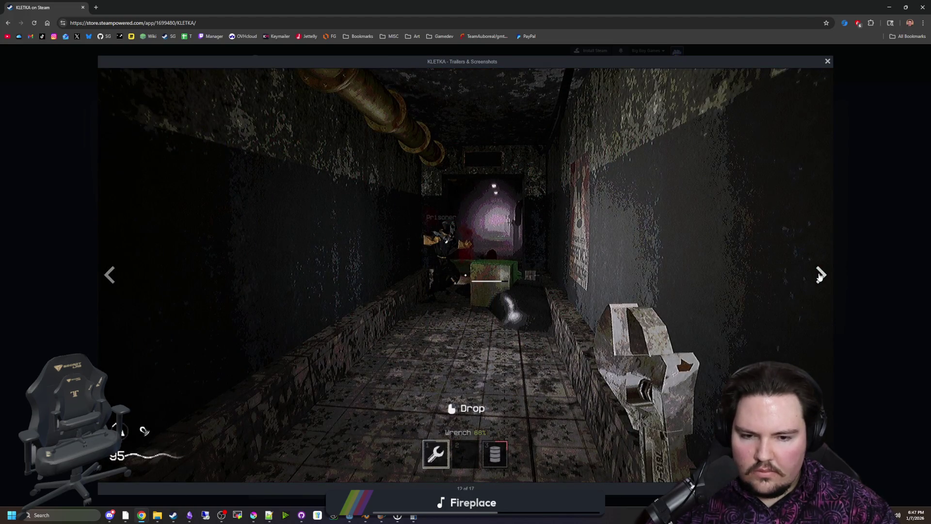
{"action": "left_click", "coordinate": [820, 275]}
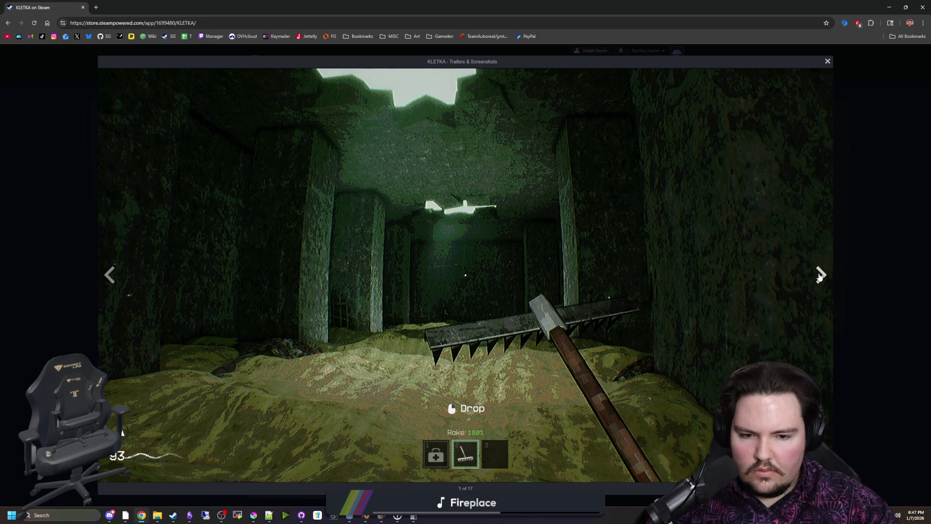
{"action": "left_click", "coordinate": [820, 276]}
{"action": "left_click", "coordinate": [819, 275]}
{"action": "left_click", "coordinate": [865, 241]}
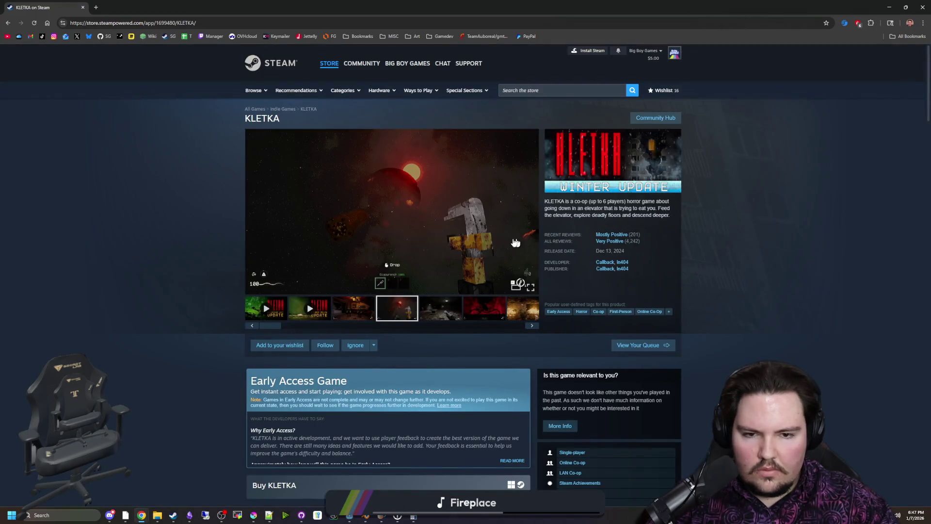
Scroll down the KLETKA page's description and system requirements, then back up
{"action": "scroll", "coordinate": [492, 233], "scroll_direction": "down", "scroll_amount": 15}
{"action": "scroll", "coordinate": [487, 238], "scroll_direction": "down", "scroll_amount": 10}
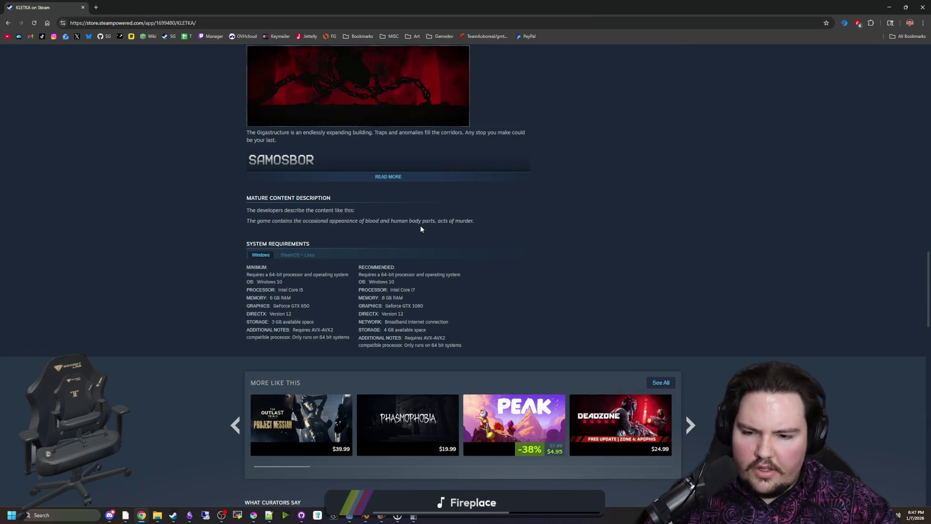
{"action": "scroll", "coordinate": [416, 221], "scroll_direction": "up", "scroll_amount": 3}
{"action": "scroll", "coordinate": [411, 219], "scroll_direction": "up", "scroll_amount": 2}
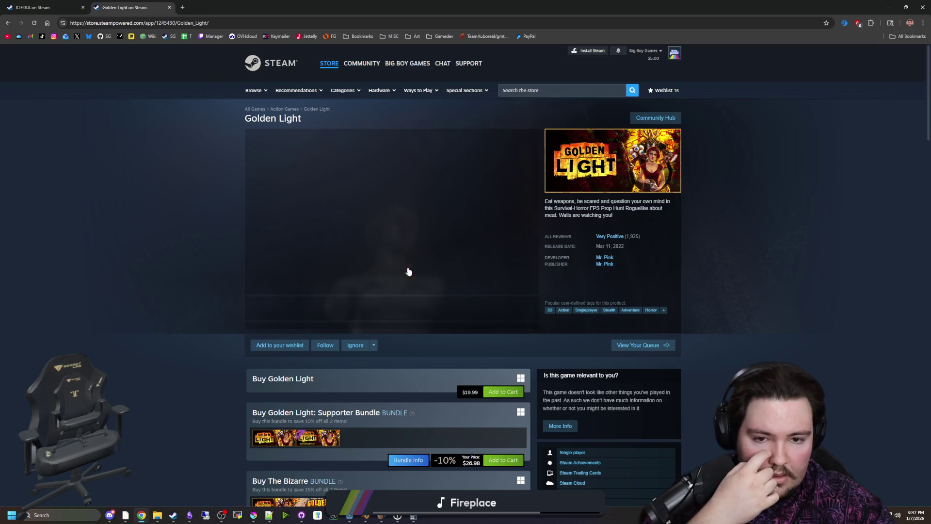
{"action": "left_click", "coordinate": [353, 308]}
{"action": "left_click", "coordinate": [392, 209]}
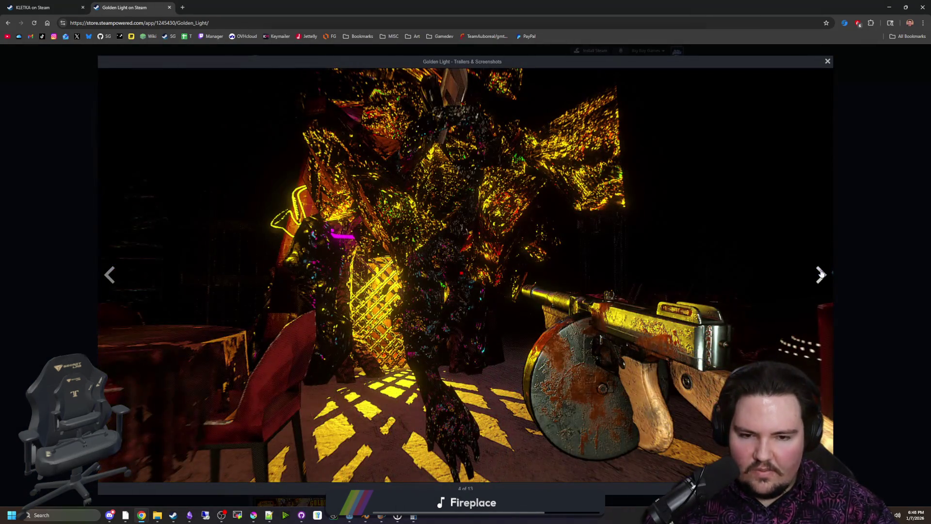
{"action": "left_click", "coordinate": [821, 275]}
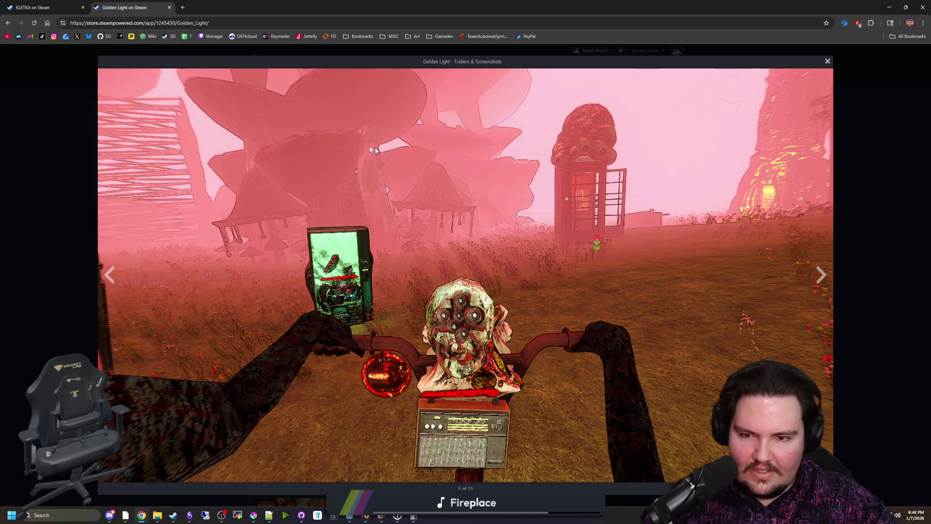
{"action": "left_click", "coordinate": [821, 280]}
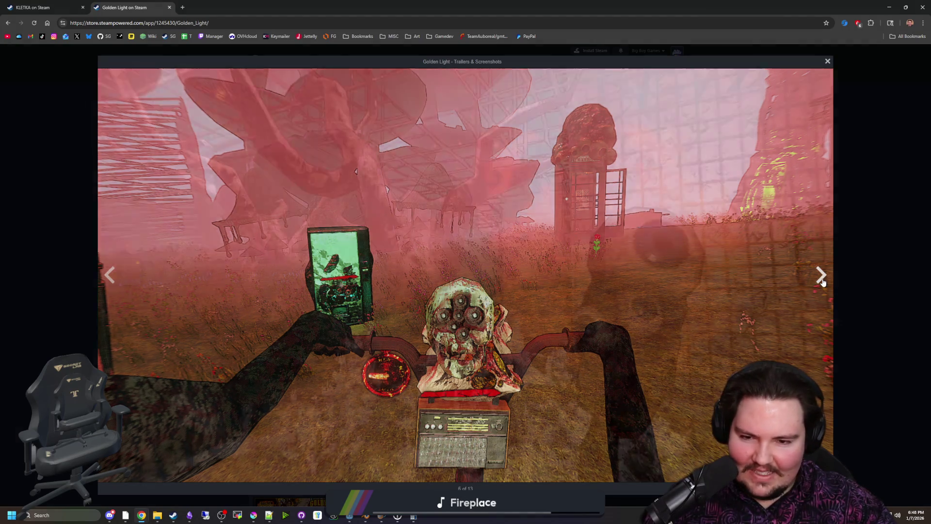
{"action": "left_click", "coordinate": [823, 282]}
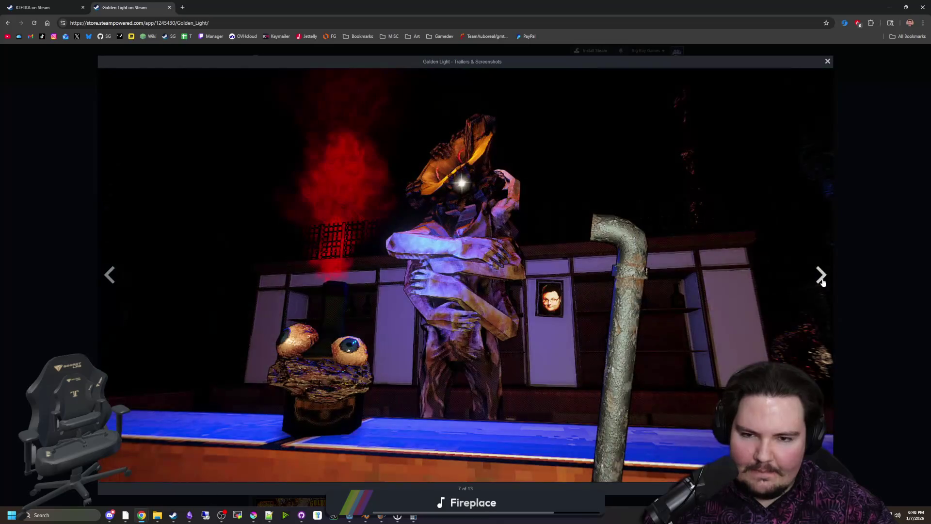
{"action": "left_click", "coordinate": [823, 282]}
{"action": "left_click", "coordinate": [823, 282]}
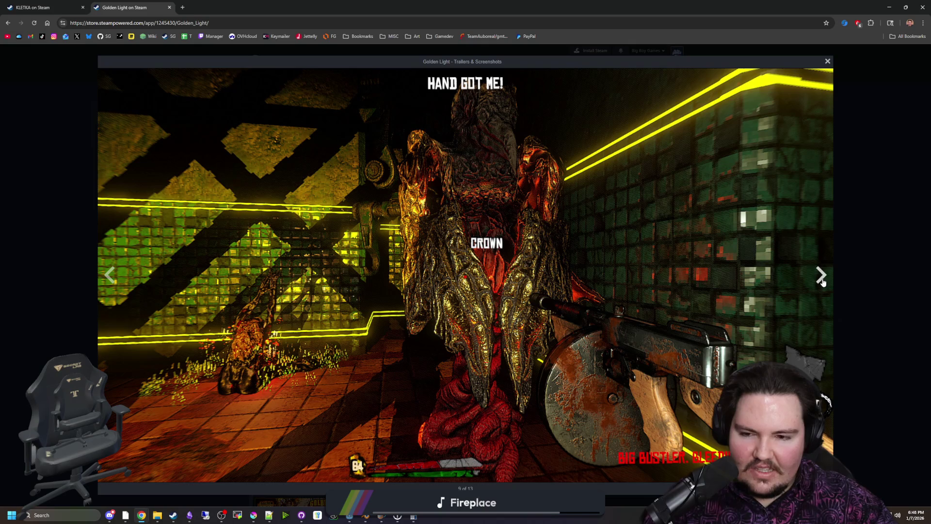
{"action": "left_click", "coordinate": [823, 281]}
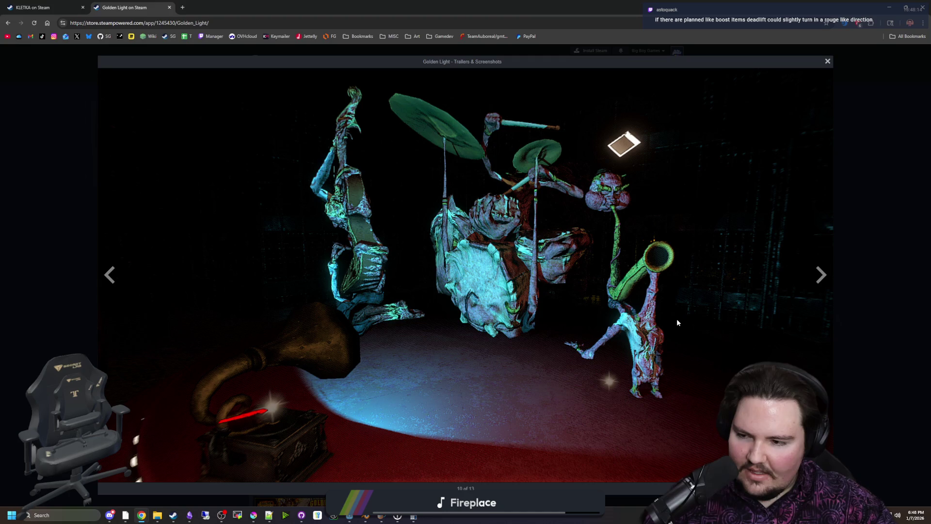
{"action": "left_click", "coordinate": [869, 225]}
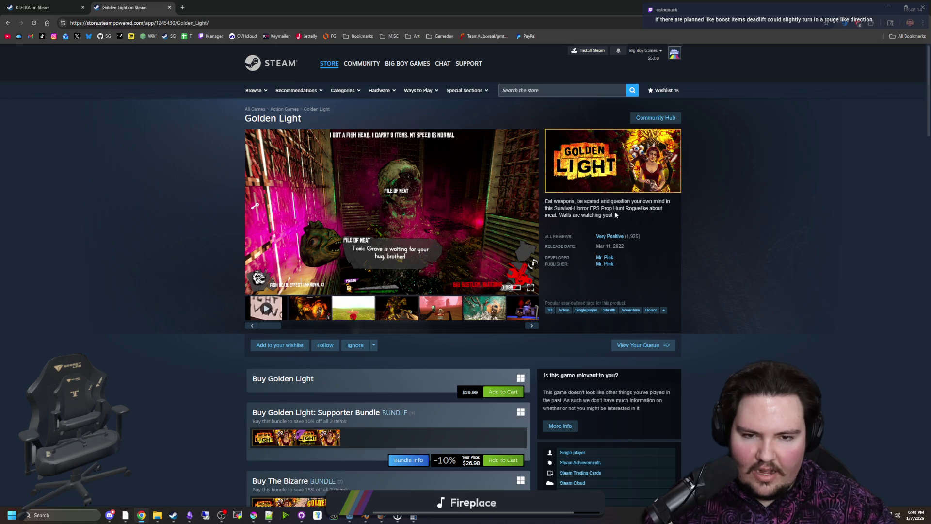
{"action": "left_click", "coordinate": [480, 229]}
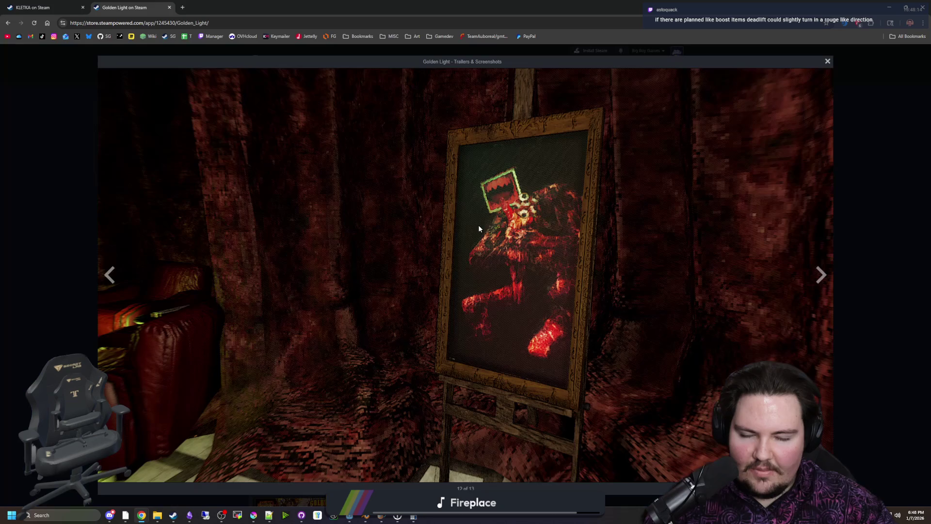
{"action": "left_click", "coordinate": [821, 277]}
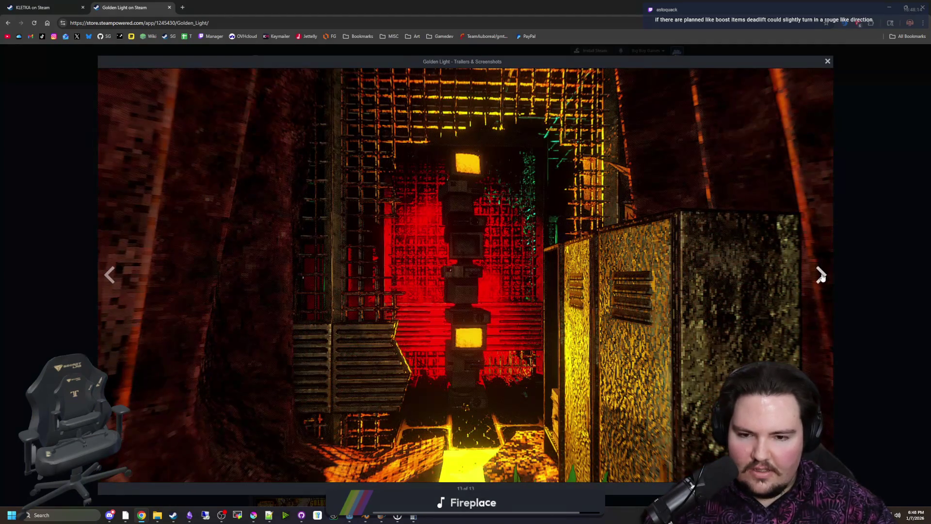
{"action": "left_click", "coordinate": [822, 276]}
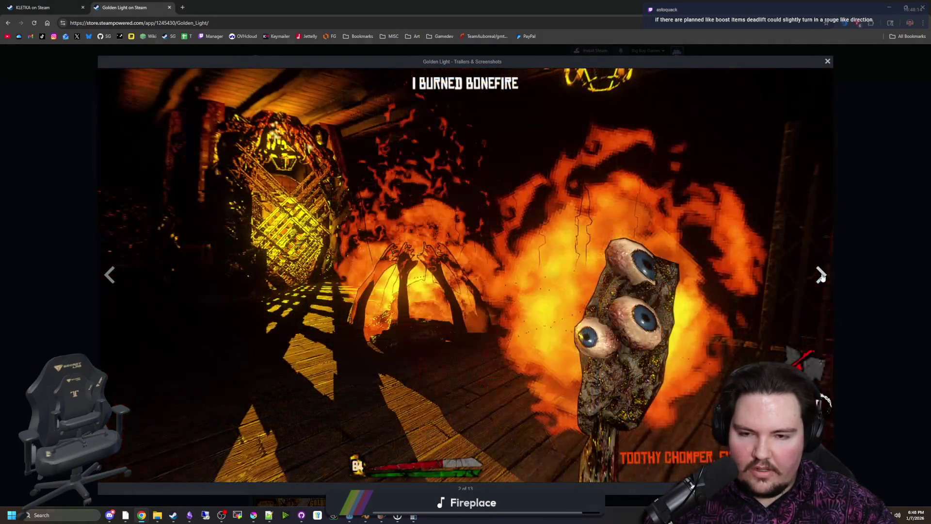
{"action": "left_click", "coordinate": [822, 277]}
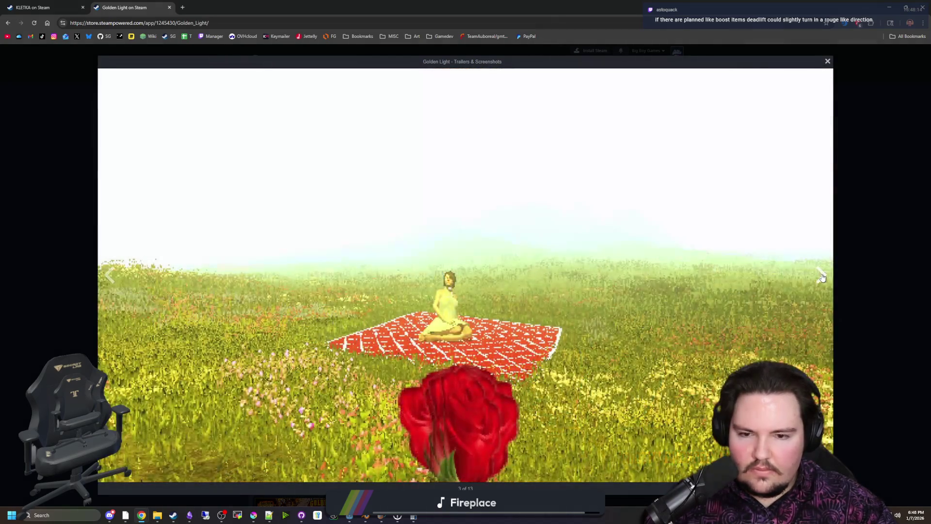
{"action": "left_click", "coordinate": [822, 277]}
{"action": "left_click", "coordinate": [822, 276]}
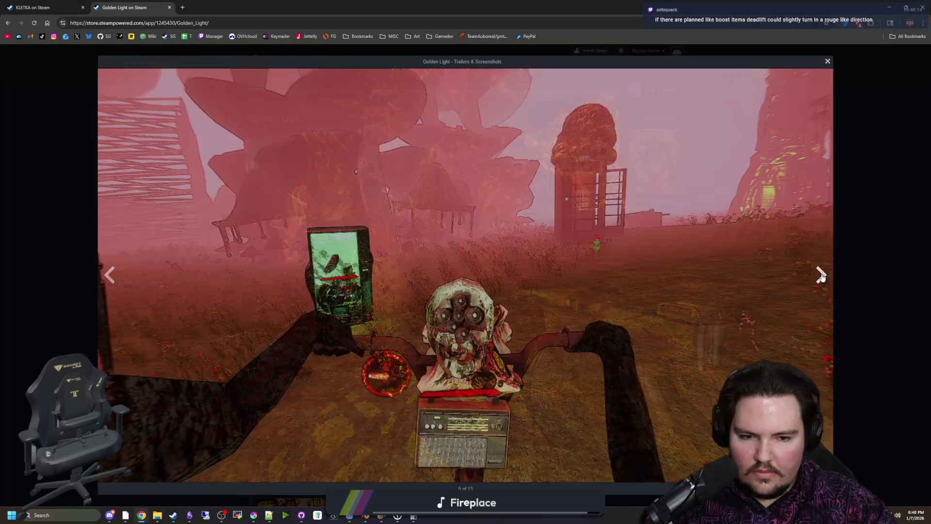
{"action": "left_click", "coordinate": [880, 241]}
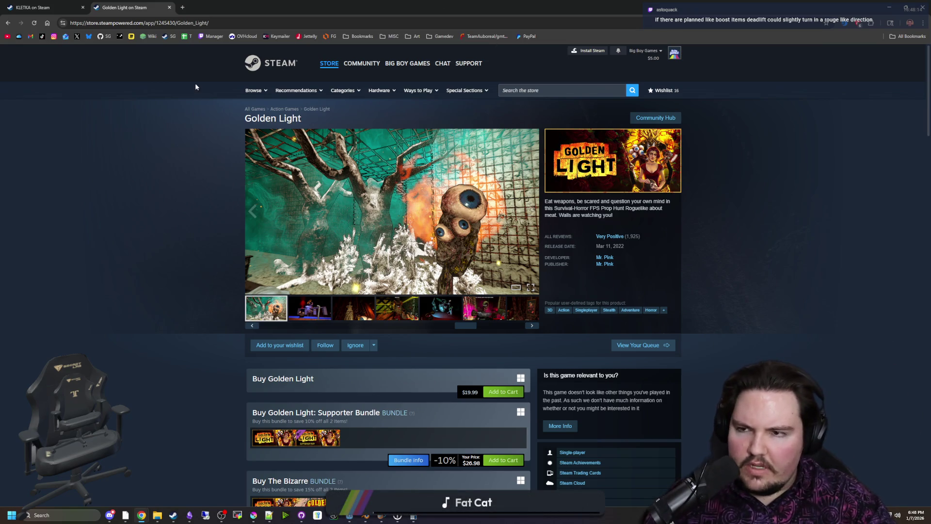
Return to the KLETKA tab and open its fifth screenshot full size
{"action": "left_click", "coordinate": [39, 7]}
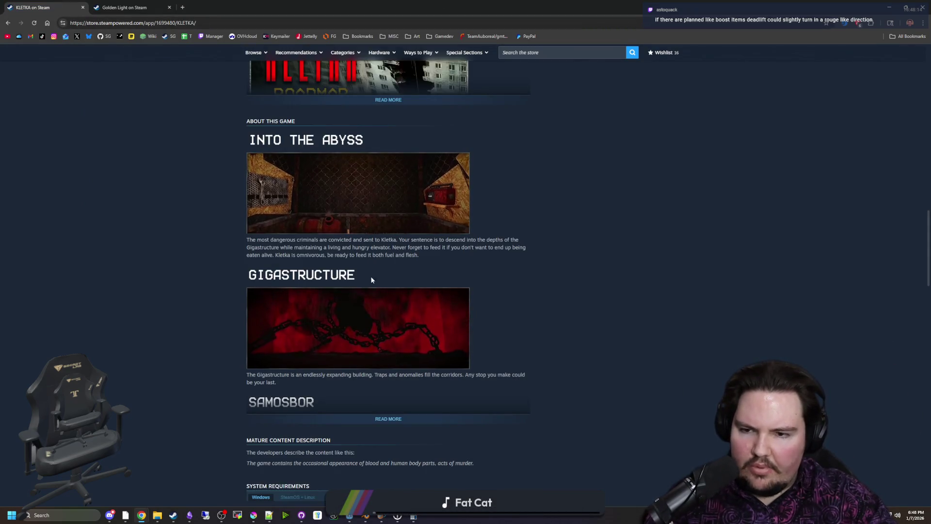
{"action": "scroll", "coordinate": [340, 349], "scroll_direction": "up", "scroll_amount": 15}
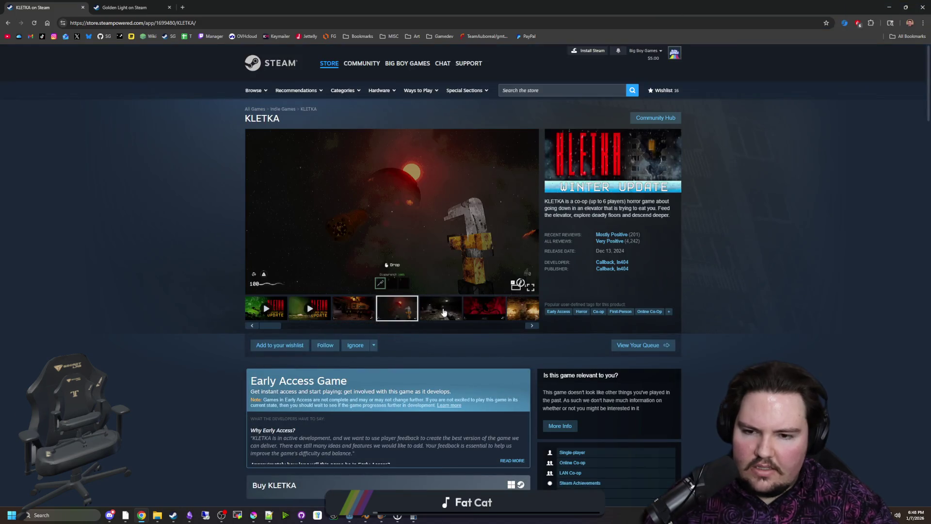
{"action": "left_click", "coordinate": [444, 311]}
{"action": "left_click", "coordinate": [447, 286]}
Page forward past the fire room, Bottle Shop and mossy cave to the space scene
{"action": "left_click", "coordinate": [822, 270]}
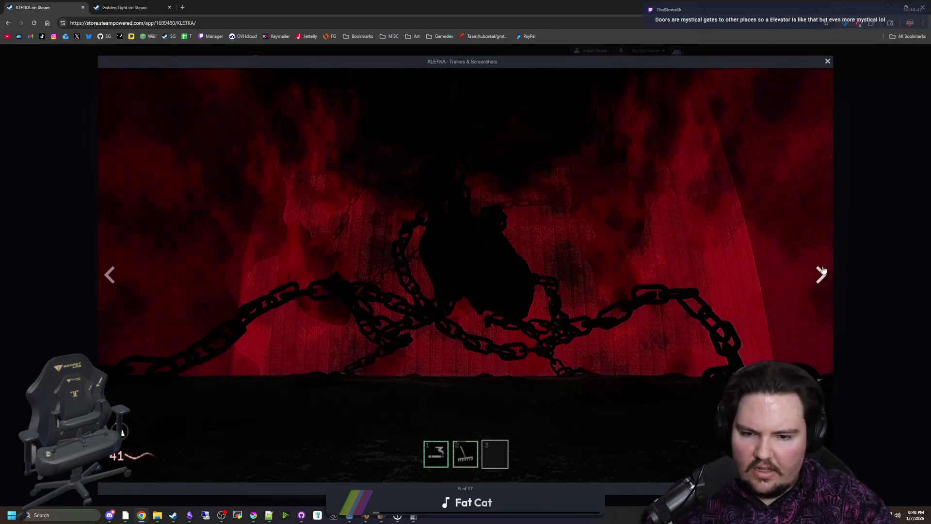
{"action": "left_click", "coordinate": [822, 271]}
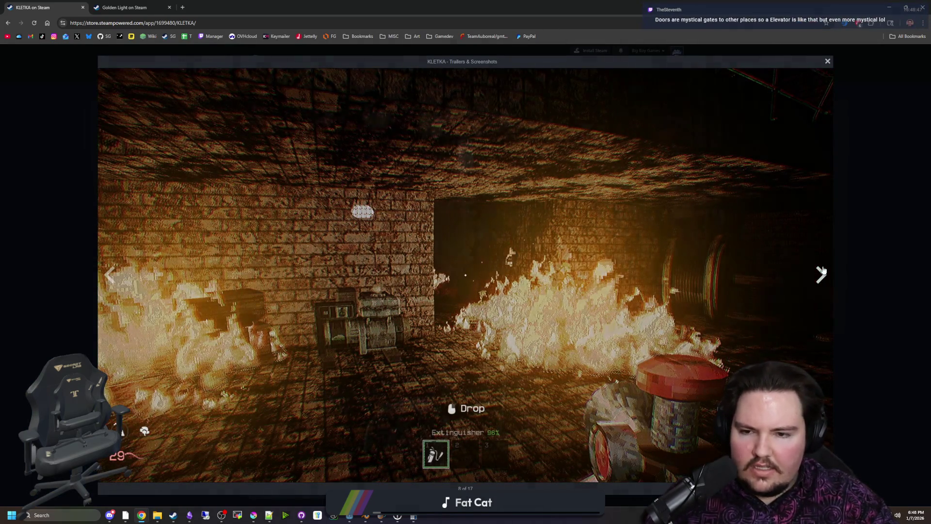
{"action": "left_click", "coordinate": [822, 270]}
{"action": "left_click", "coordinate": [822, 271]}
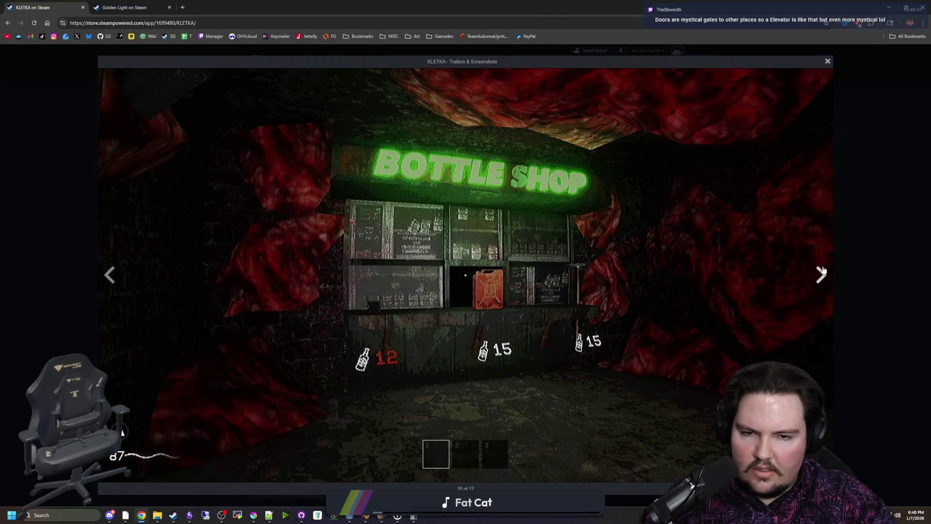
{"action": "left_click", "coordinate": [823, 270]}
{"action": "left_click", "coordinate": [823, 270]}
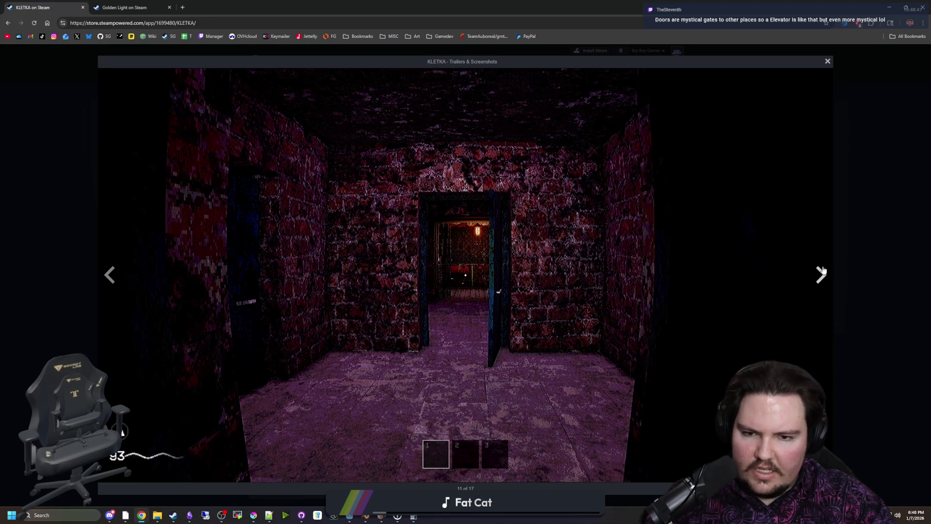
{"action": "left_click", "coordinate": [823, 271]}
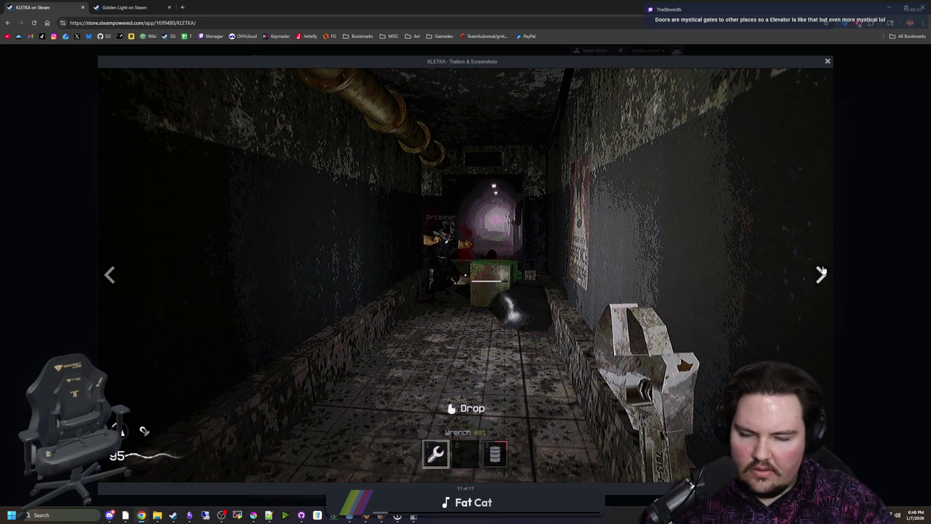
{"action": "left_click", "coordinate": [823, 277]}
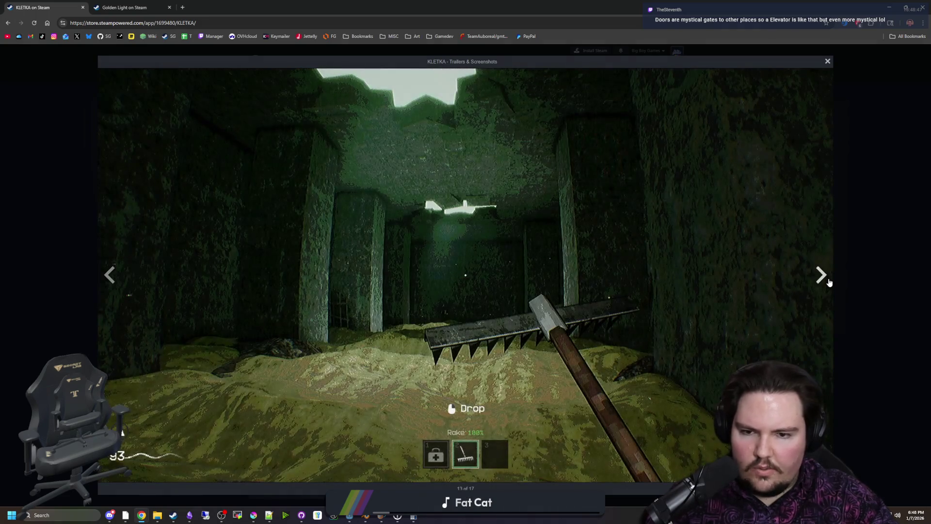
{"action": "left_click", "coordinate": [828, 281]}
{"action": "left_click", "coordinate": [829, 281]}
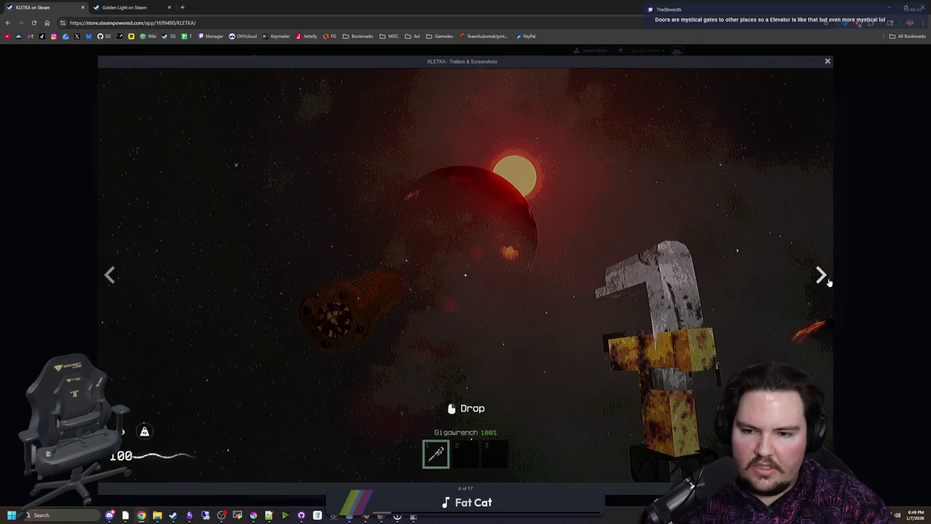
Step back once, then cycle forward through the gallery to the fire room and green figure screenshots
{"action": "left_click", "coordinate": [110, 275]}
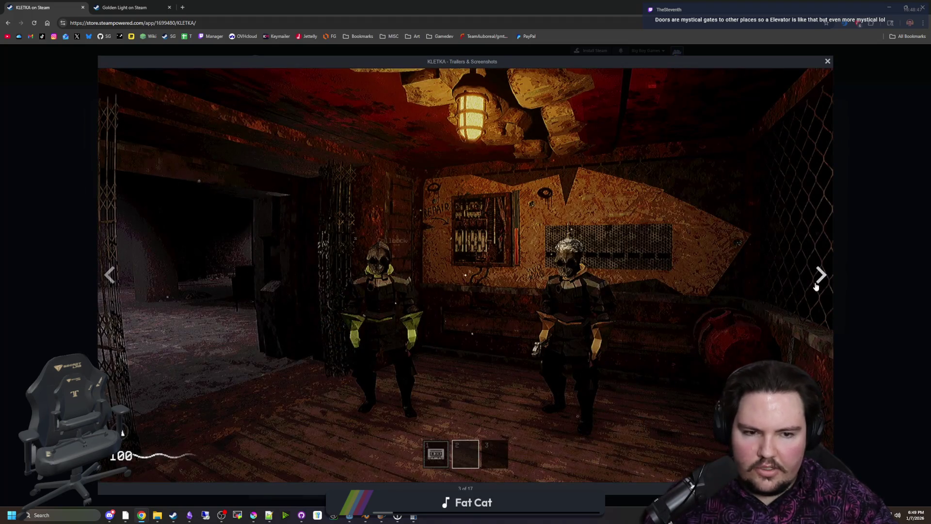
{"action": "left_click", "coordinate": [817, 286]}
{"action": "left_click", "coordinate": [817, 285]}
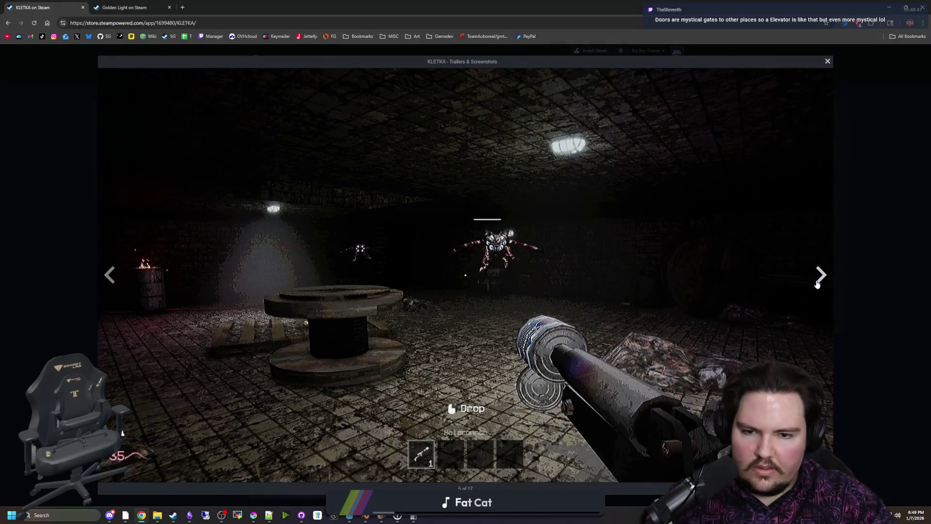
{"action": "left_click", "coordinate": [818, 285]}
{"action": "left_click", "coordinate": [817, 285]}
{"action": "left_click", "coordinate": [817, 285]}
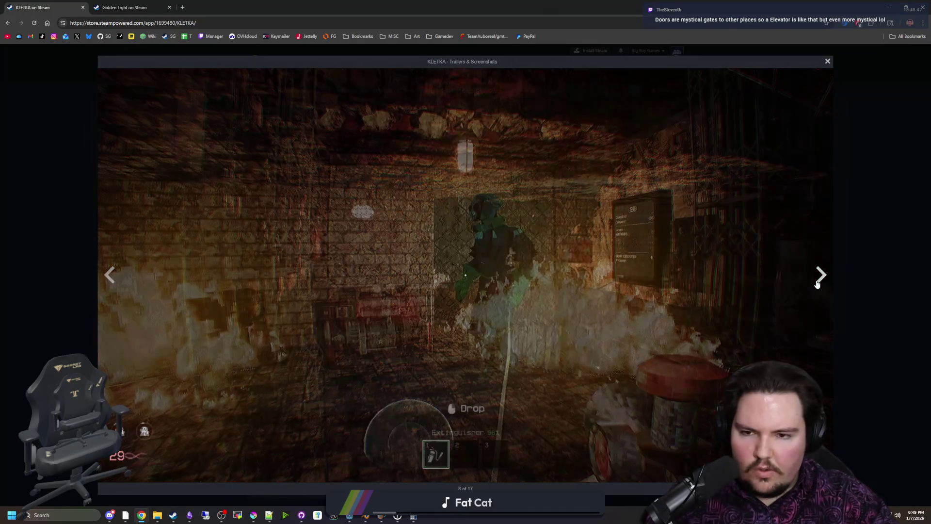
{"action": "left_click", "coordinate": [818, 284]}
{"action": "left_click", "coordinate": [817, 285]}
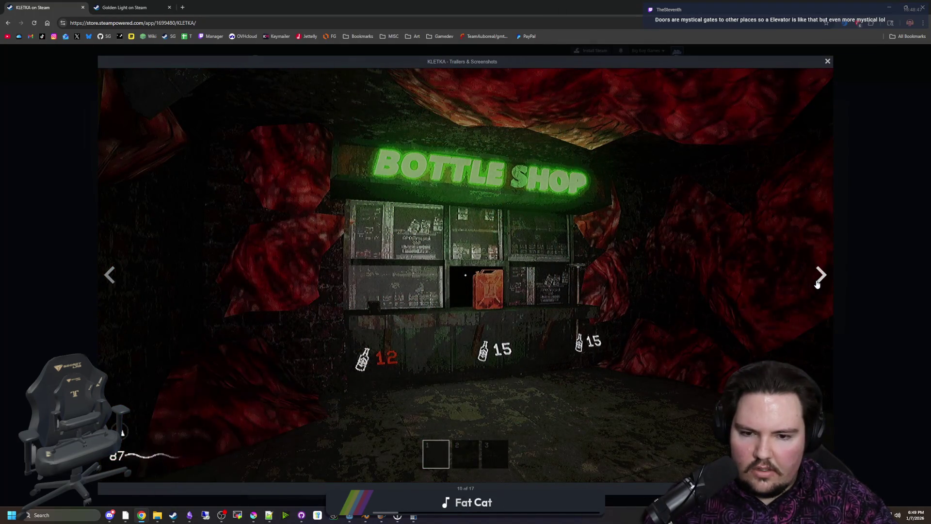
{"action": "left_click", "coordinate": [818, 285]}
{"action": "left_click", "coordinate": [817, 285]}
{"action": "left_click", "coordinate": [818, 285]}
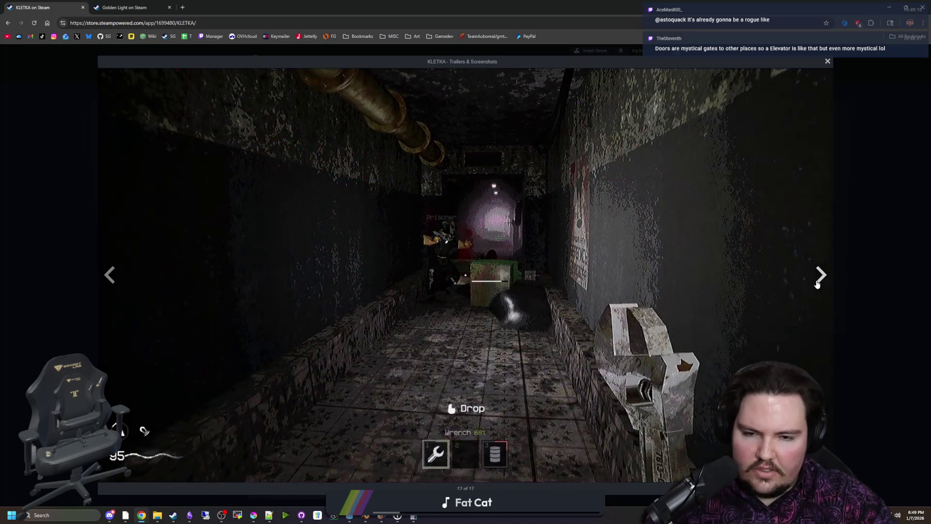
{"action": "left_click", "coordinate": [817, 284]}
{"action": "left_click", "coordinate": [818, 285]}
{"action": "left_click", "coordinate": [817, 284]}
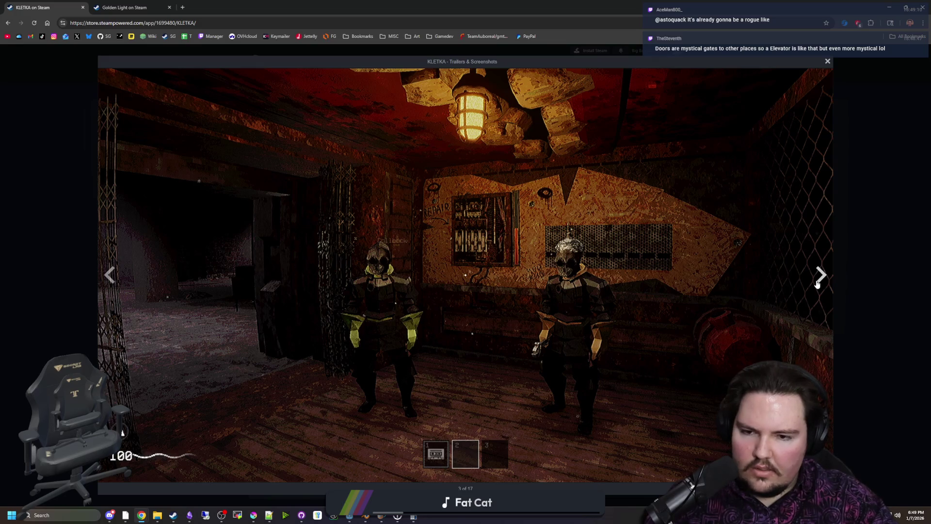
{"action": "left_click", "coordinate": [817, 285]}
{"action": "left_click", "coordinate": [818, 285]}
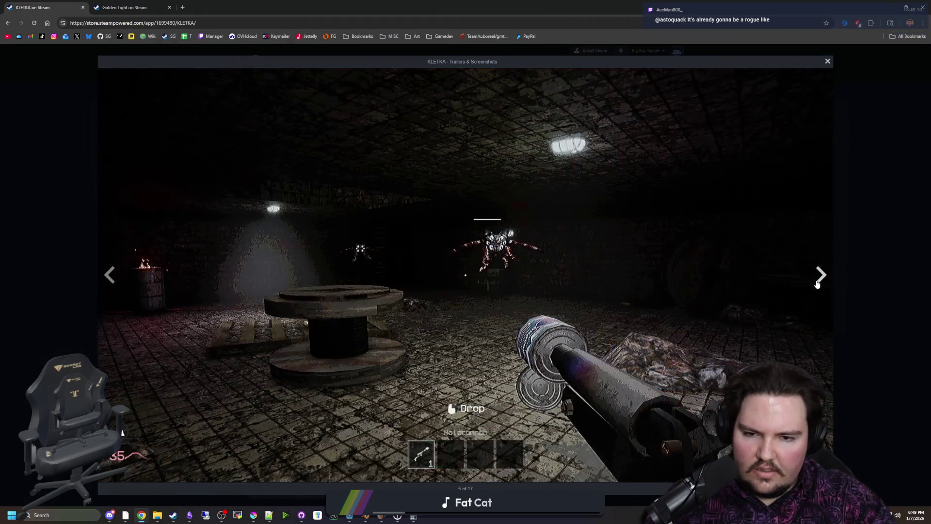
{"action": "left_click", "coordinate": [817, 285]}
{"action": "left_click", "coordinate": [818, 285]}
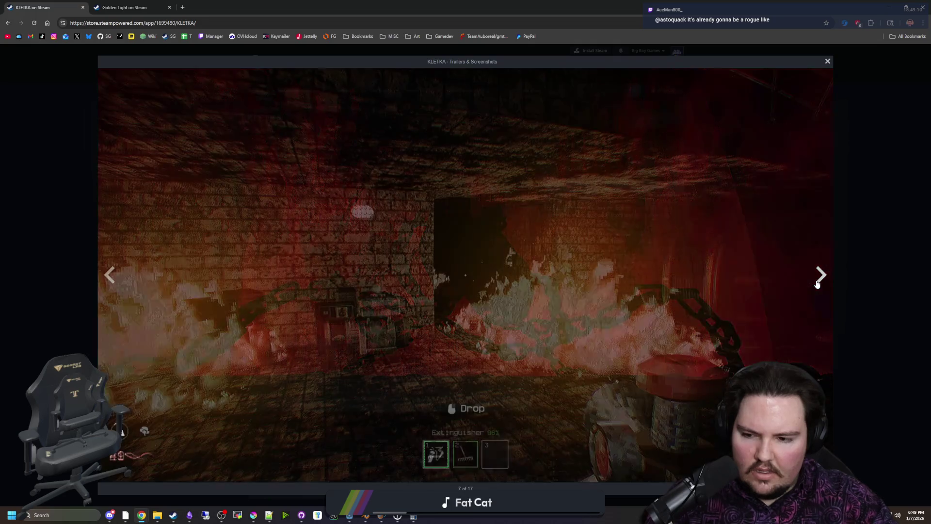
{"action": "left_click", "coordinate": [818, 284]}
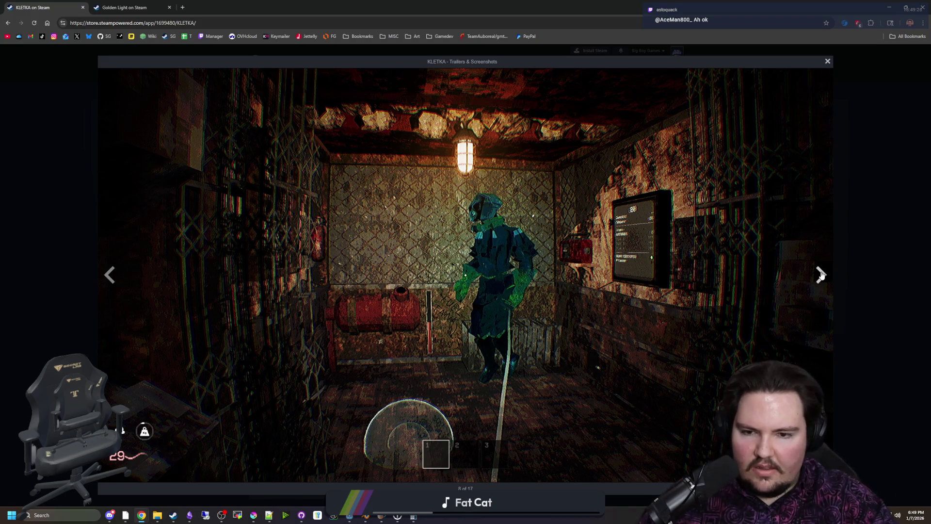
Advance from the Bottle Shop past the rake cave, space scene and red chains to Bottle Shop again
{"action": "left_click", "coordinate": [820, 275]}
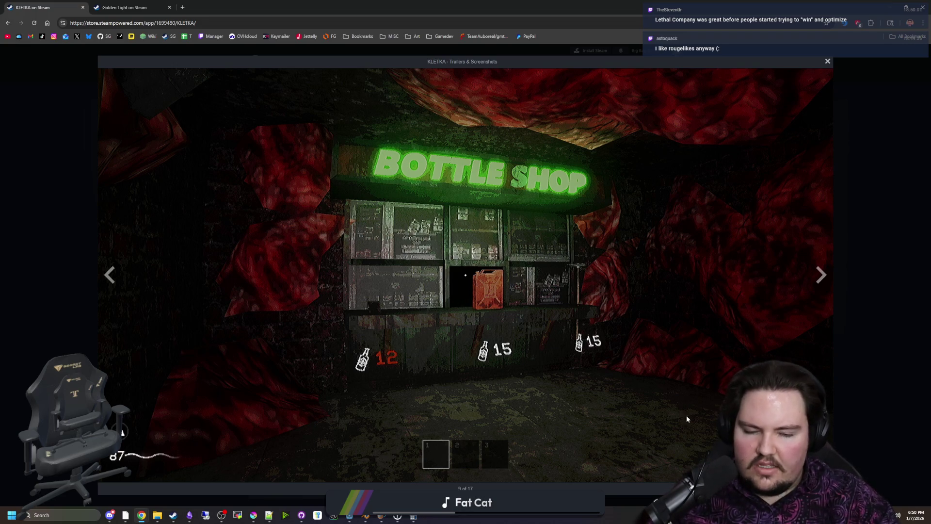
{"action": "left_click", "coordinate": [824, 284]}
{"action": "left_click", "coordinate": [825, 284]}
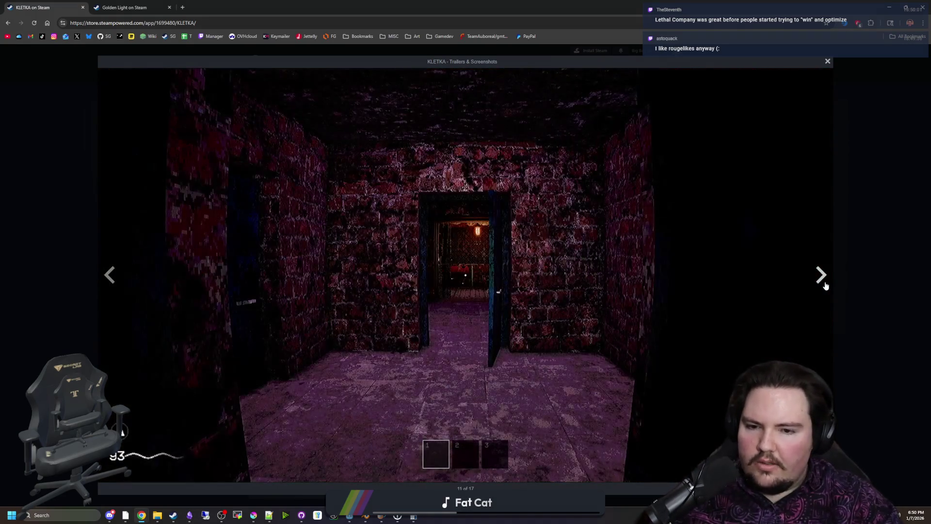
{"action": "left_click", "coordinate": [826, 286]}
{"action": "left_click", "coordinate": [826, 285]}
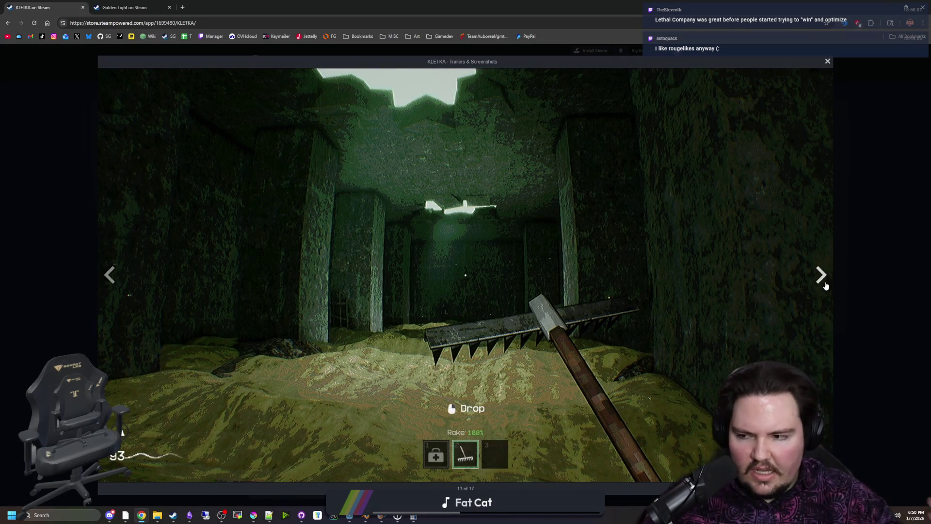
{"action": "left_click", "coordinate": [826, 286]}
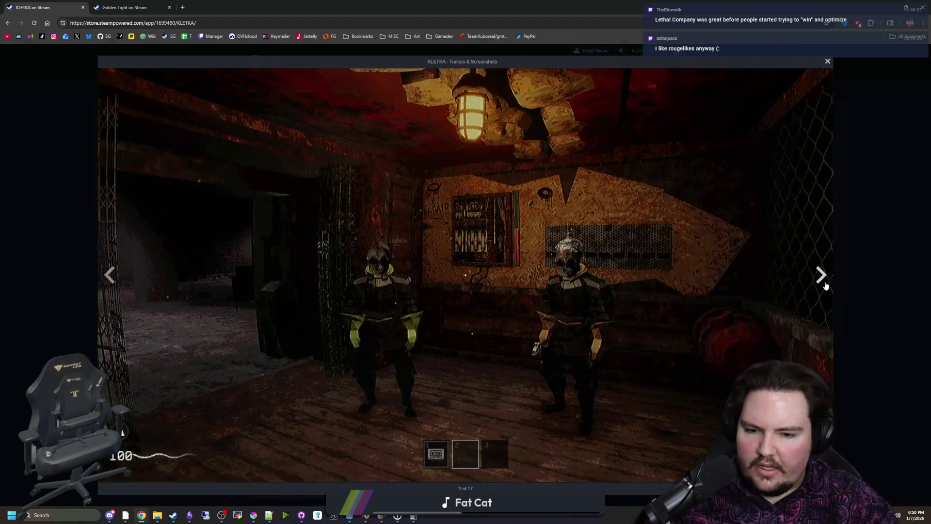
{"action": "left_click", "coordinate": [826, 286]}
{"action": "left_click", "coordinate": [826, 286]}
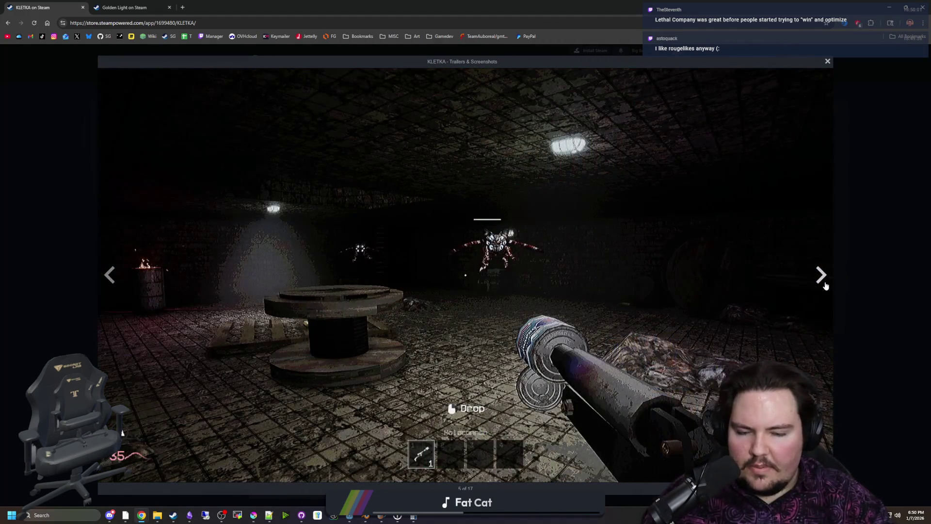
{"action": "left_click", "coordinate": [826, 286]}
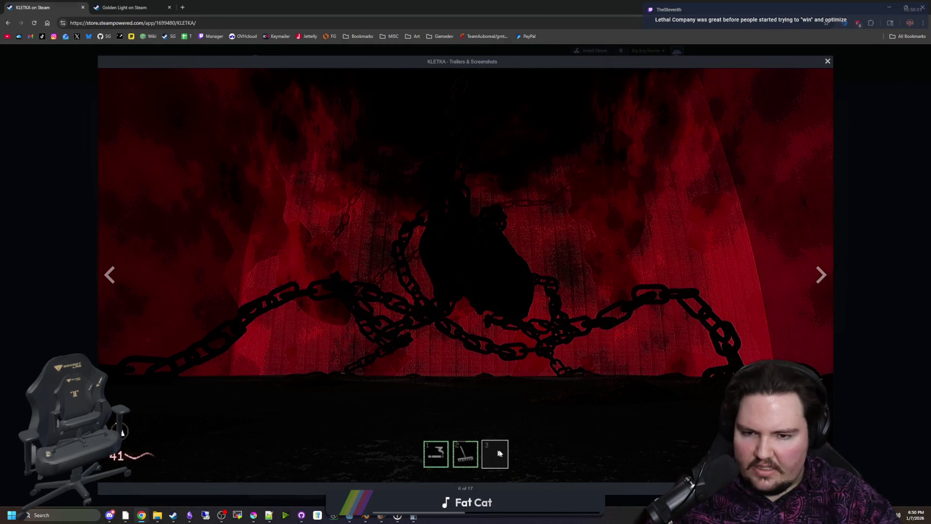
{"action": "left_click", "coordinate": [826, 286]}
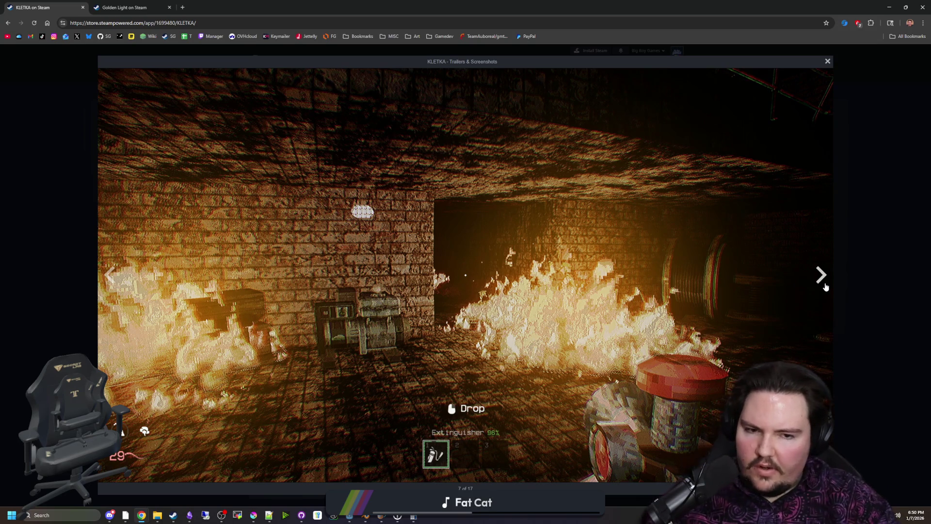
{"action": "left_click", "coordinate": [827, 287]}
{"action": "left_click", "coordinate": [826, 287]}
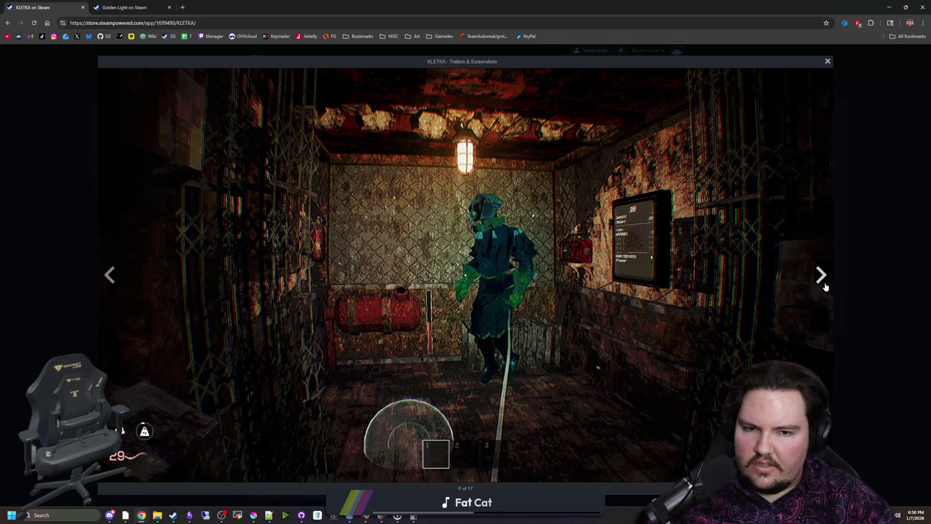
{"action": "left_click", "coordinate": [826, 287]}
Continue forward from the prisoner maze through the masked figures and fire room to the rake cave
{"action": "left_click", "coordinate": [826, 287]}
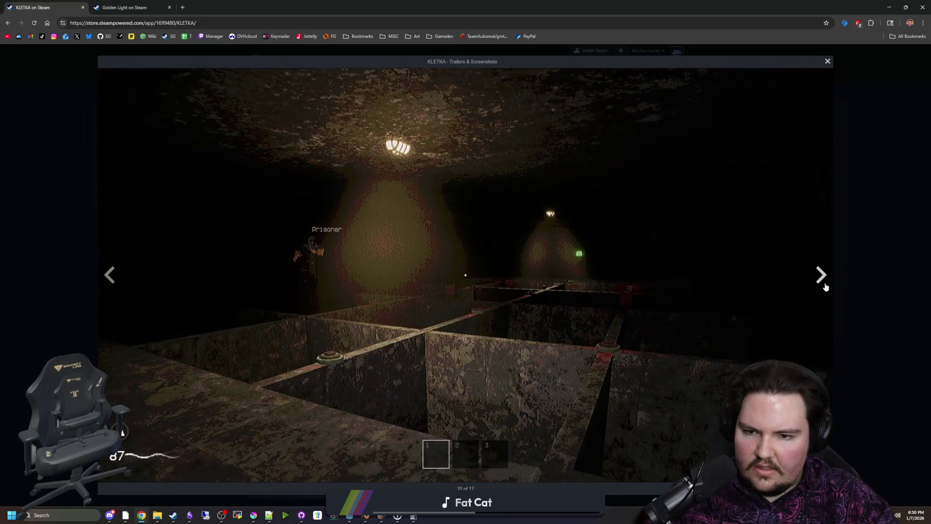
{"action": "left_click", "coordinate": [826, 287]}
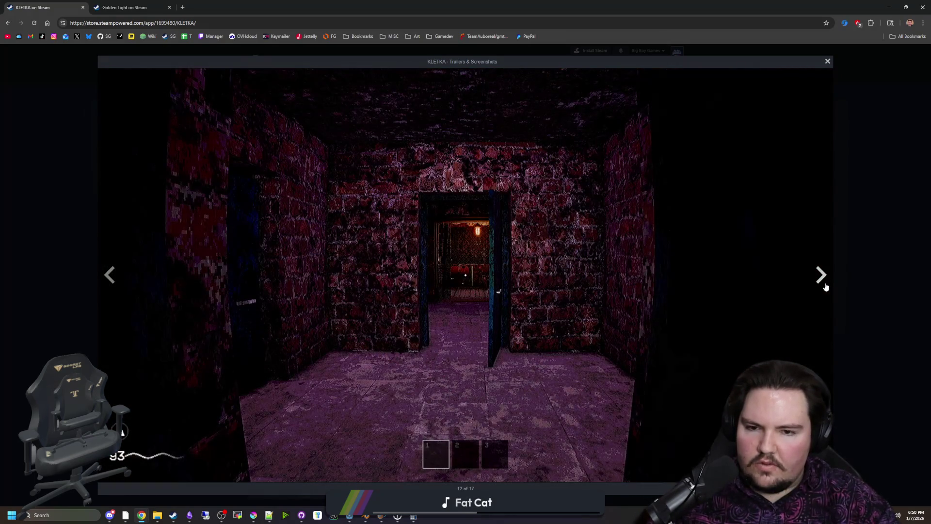
{"action": "left_click", "coordinate": [826, 287]}
{"action": "left_click", "coordinate": [827, 287]}
{"action": "left_click", "coordinate": [826, 288]}
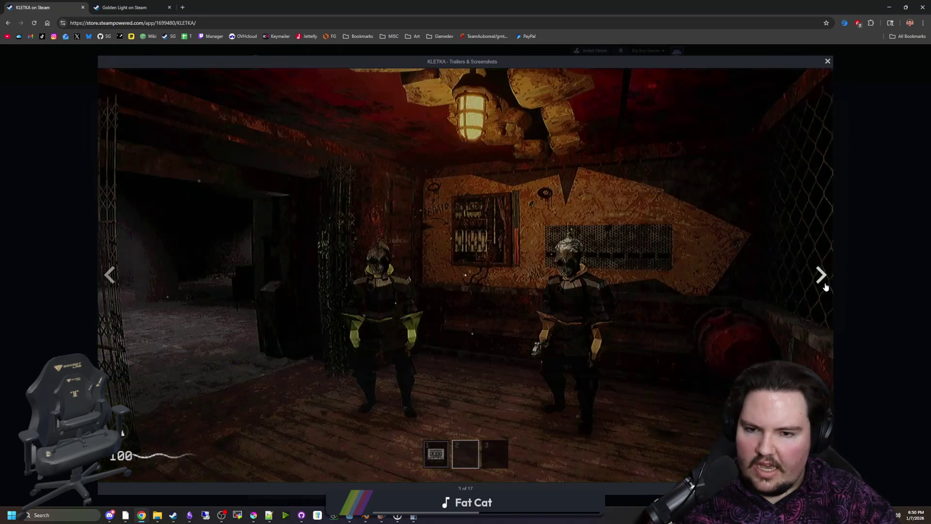
{"action": "left_click", "coordinate": [826, 287]}
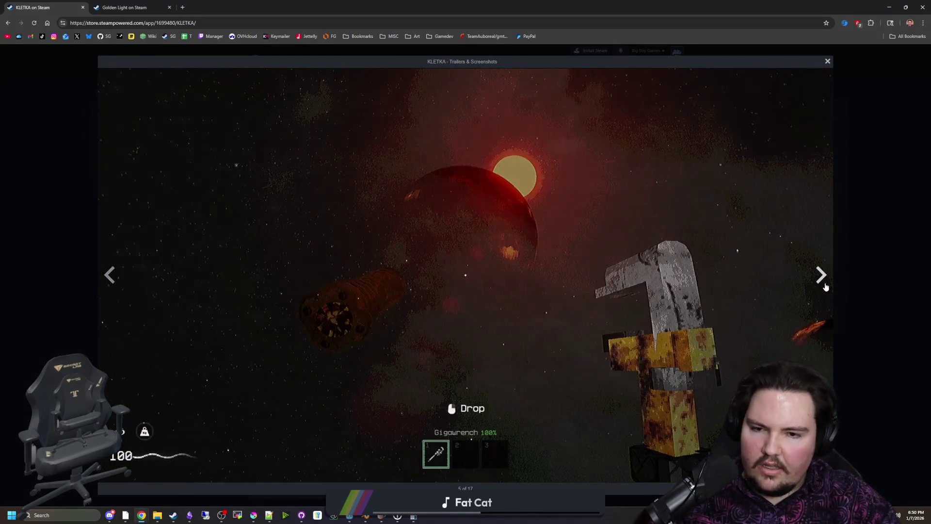
{"action": "left_click", "coordinate": [826, 287]}
{"action": "left_click", "coordinate": [826, 287]}
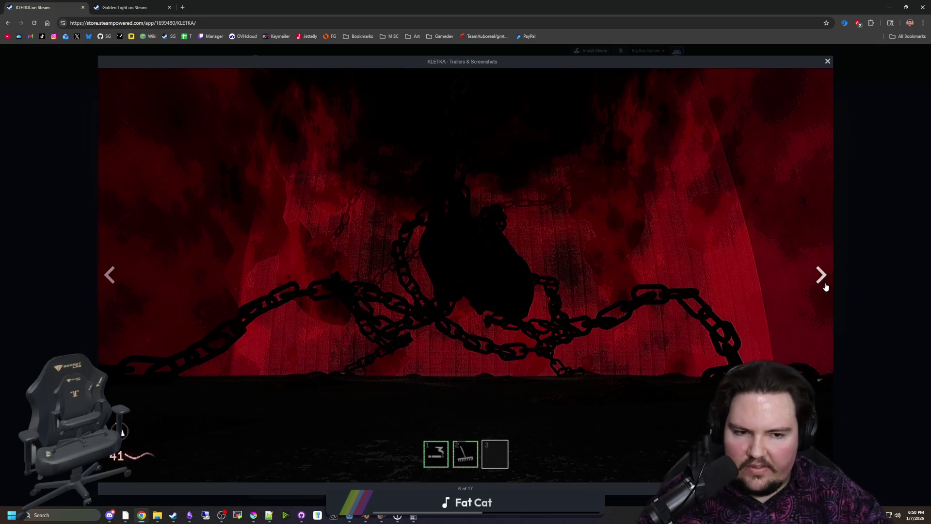
{"action": "left_click", "coordinate": [826, 287]}
{"action": "left_click", "coordinate": [826, 287]}
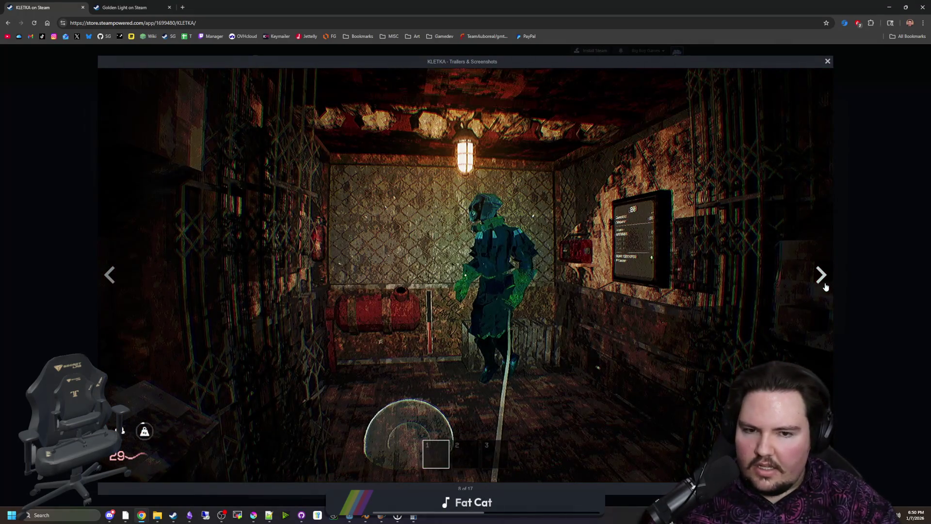
{"action": "left_click", "coordinate": [826, 287]}
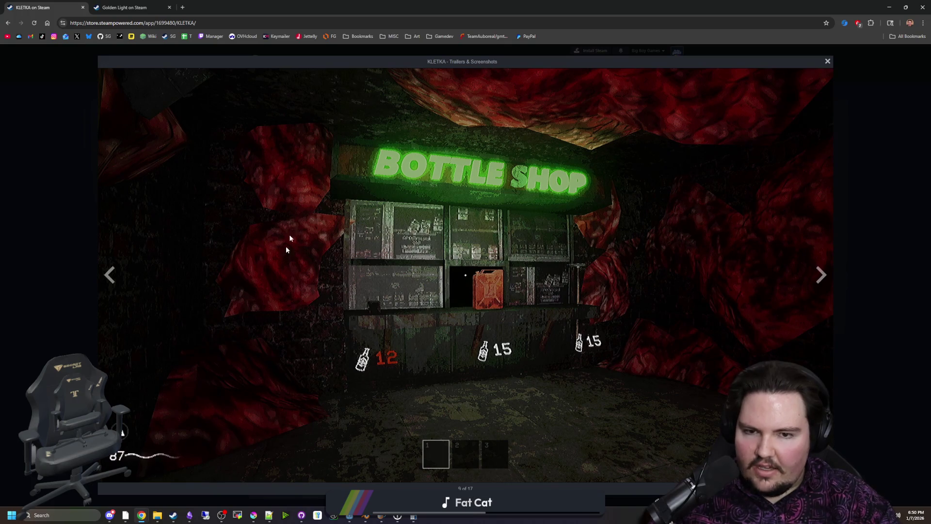
{"action": "left_click", "coordinate": [821, 276]}
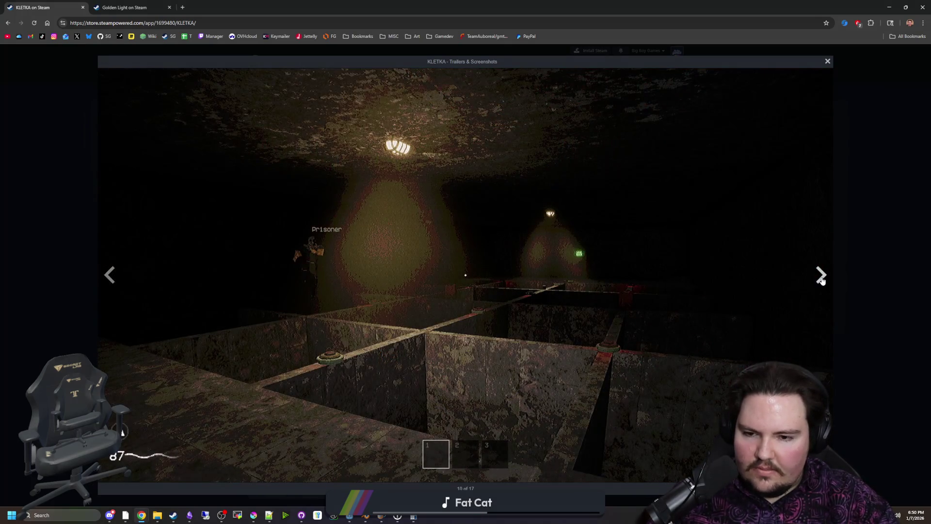
{"action": "left_click", "coordinate": [822, 281]}
{"action": "left_click", "coordinate": [822, 278]}
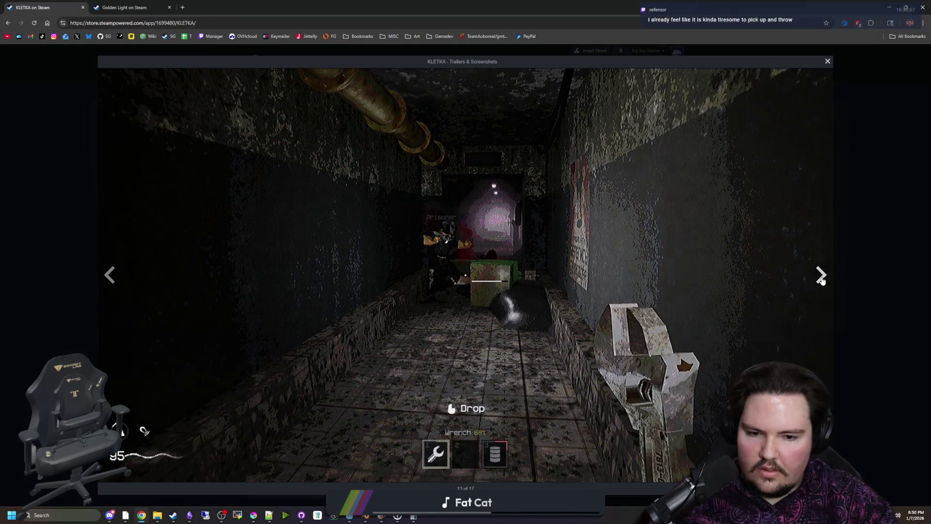
{"action": "left_click", "coordinate": [821, 278]}
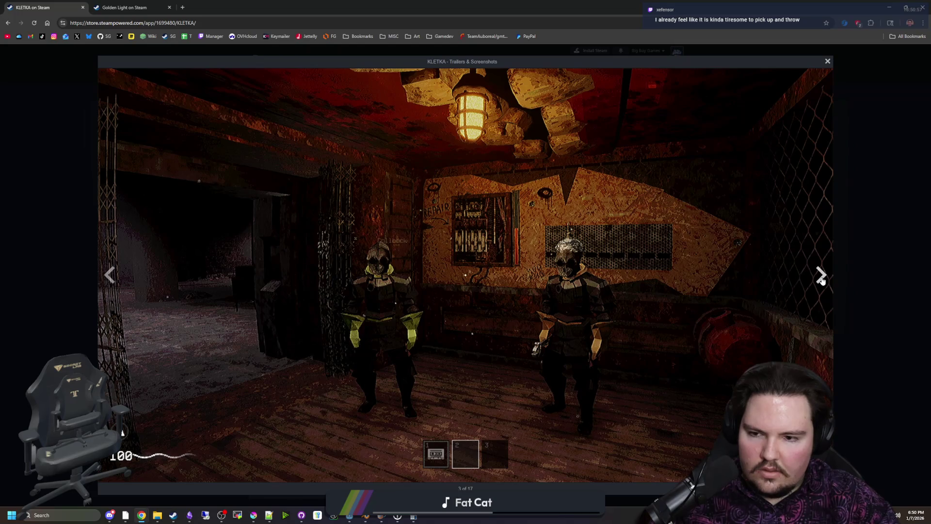
{"action": "left_click", "coordinate": [821, 277]}
Step back through the wrench corridor, Bottle Shop and fire scene to the red chains screenshot
{"action": "left_click", "coordinate": [103, 276]}
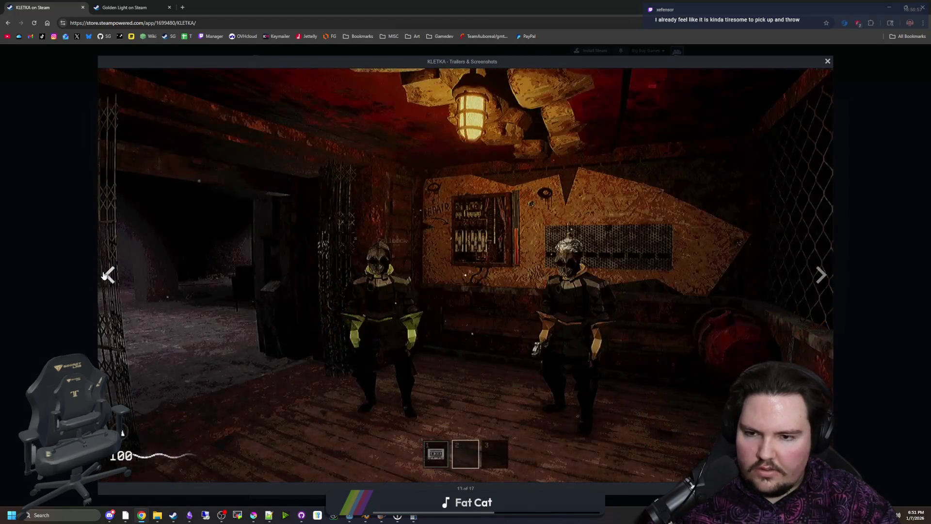
{"action": "left_click", "coordinate": [103, 276]}
{"action": "left_click", "coordinate": [103, 276]}
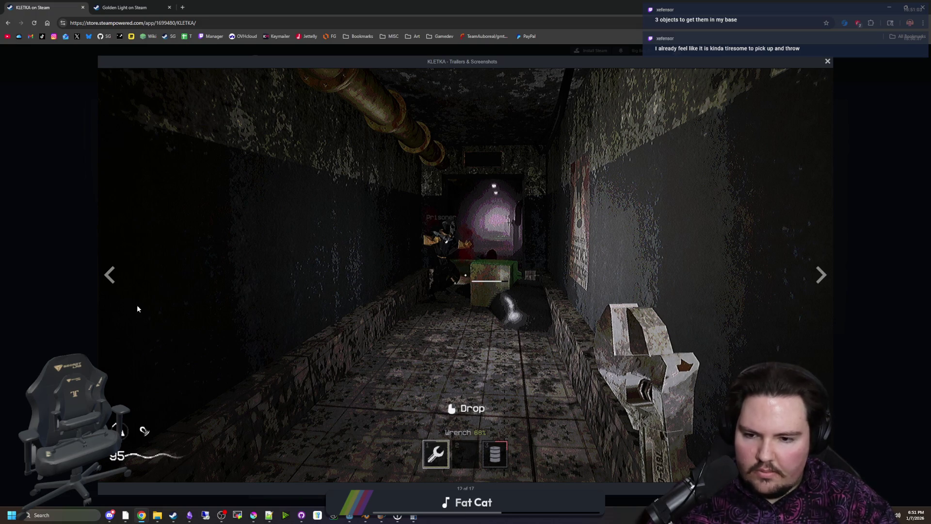
{"action": "left_click", "coordinate": [111, 280]}
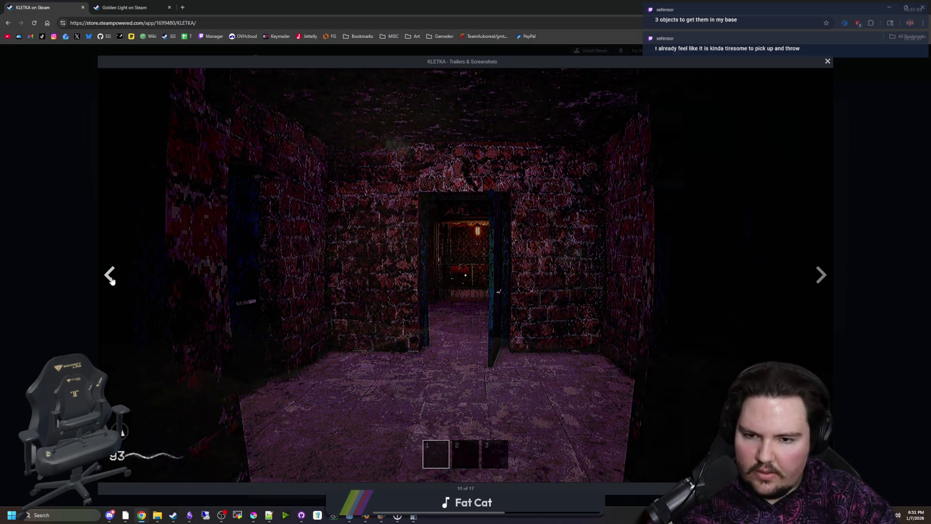
{"action": "left_click", "coordinate": [110, 280]}
{"action": "left_click", "coordinate": [110, 280]}
{"action": "left_click", "coordinate": [111, 279]}
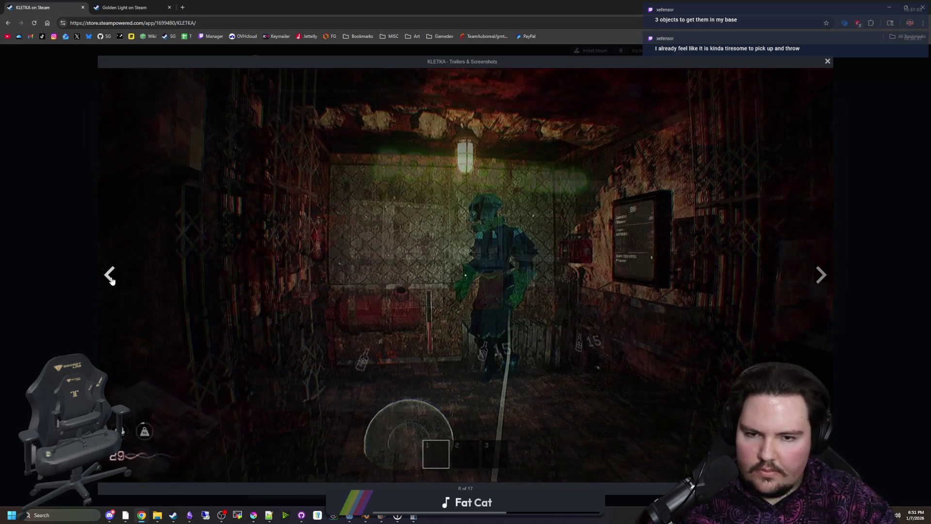
{"action": "left_click", "coordinate": [111, 280]}
{"action": "left_click", "coordinate": [111, 279]}
{"action": "left_click", "coordinate": [110, 279]}
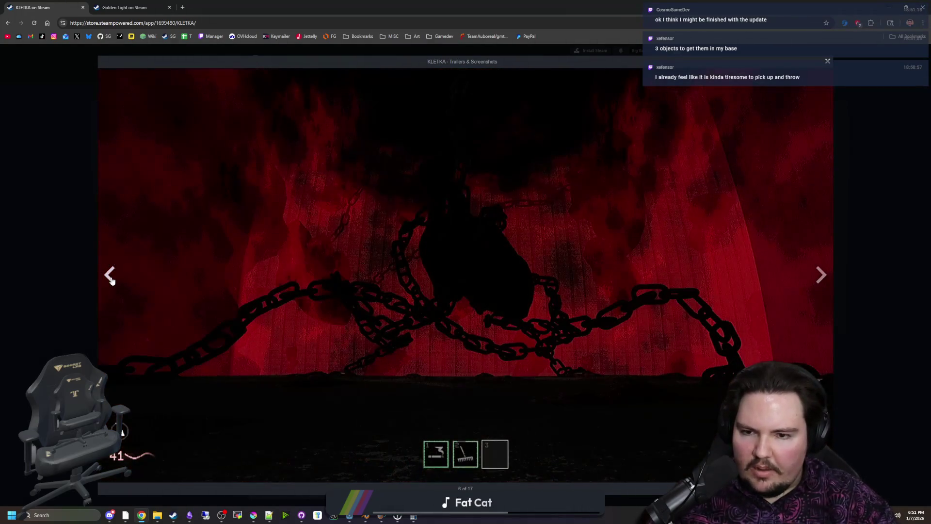
Close the screenshot viewer, glance at the Obsidian to-do list, and return to Chrome
{"action": "left_click", "coordinate": [68, 316]}
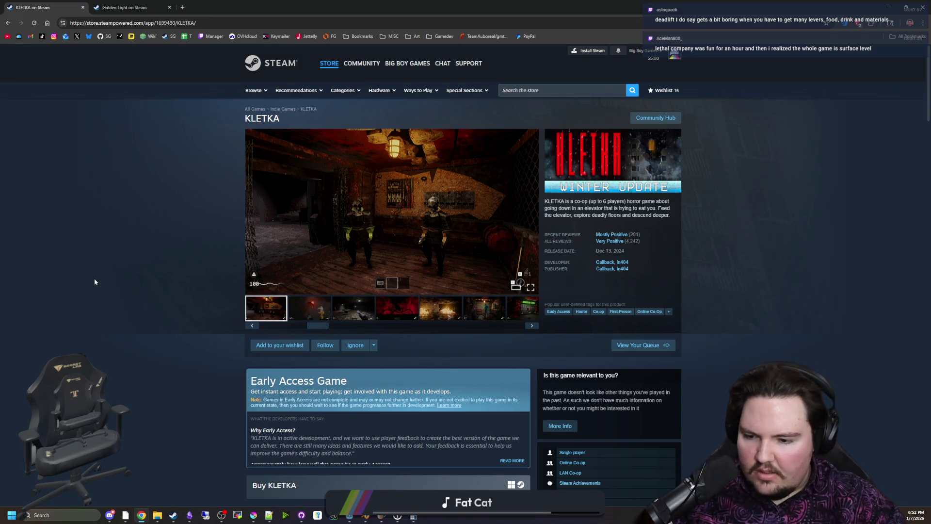
{"action": "left_click", "coordinate": [189, 515]}
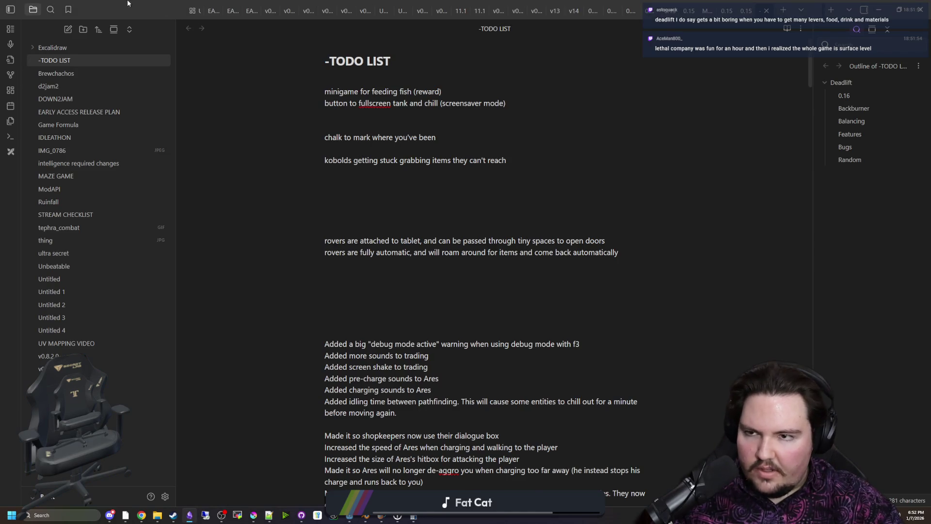
{"action": "key", "text": "alt+Tab"}
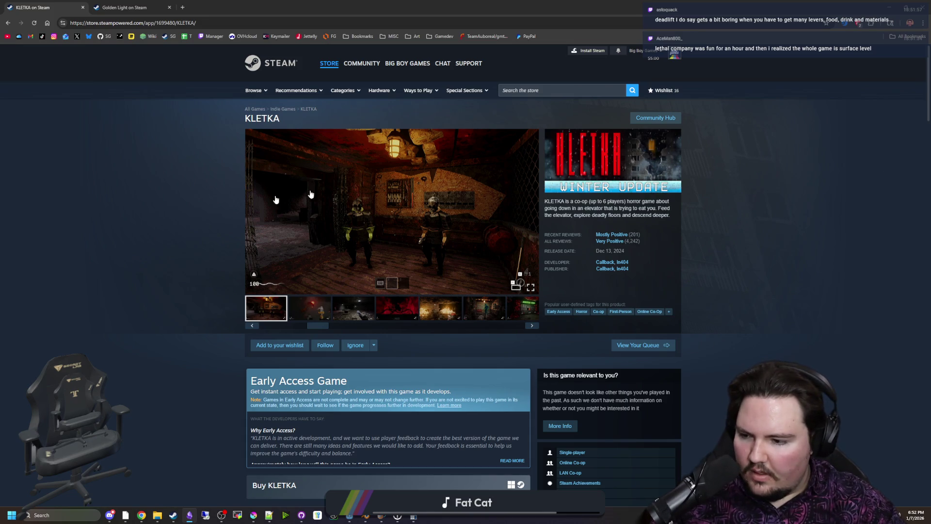
Peek at the Golden Light tab, then open KLETKA's second screenshot full size
{"action": "left_click", "coordinate": [123, 275]}
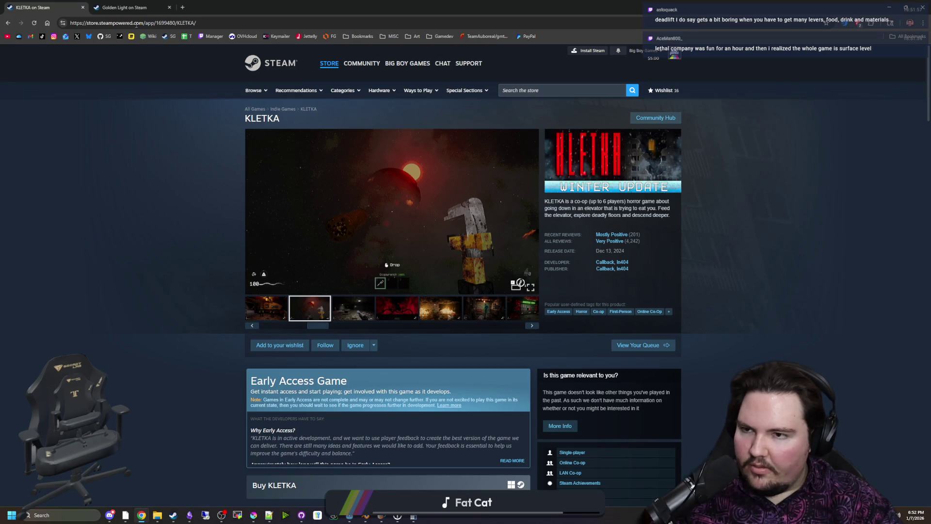
{"action": "left_click", "coordinate": [124, 7]}
{"action": "left_click", "coordinate": [33, 8]}
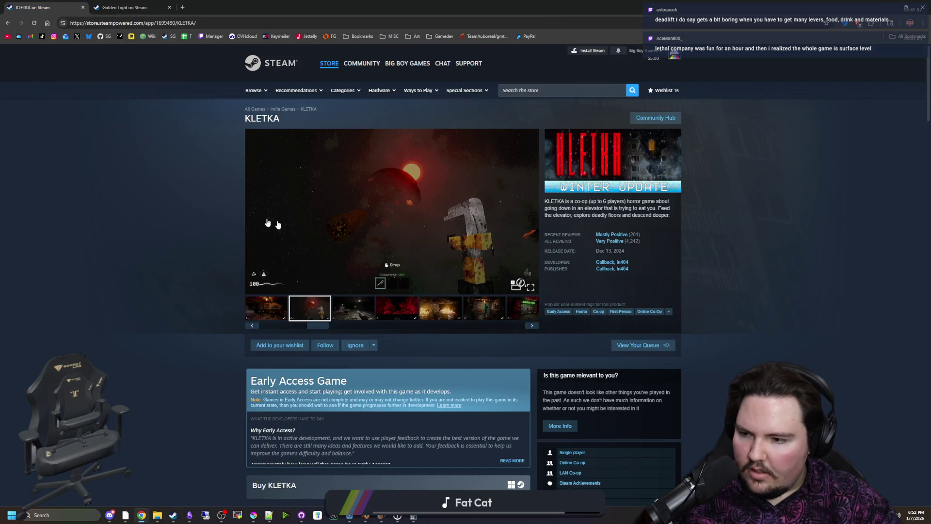
{"action": "left_click", "coordinate": [295, 315]}
{"action": "left_click", "coordinate": [397, 207]}
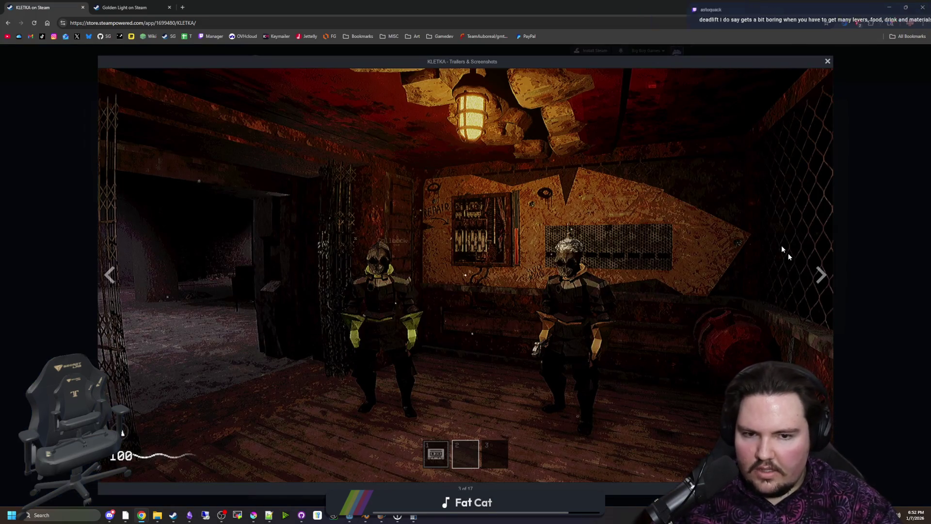
Page forward past the Bottle Shop and purple room to the red-planet space screenshot
{"action": "left_click", "coordinate": [815, 287]}
{"action": "left_click", "coordinate": [814, 287]}
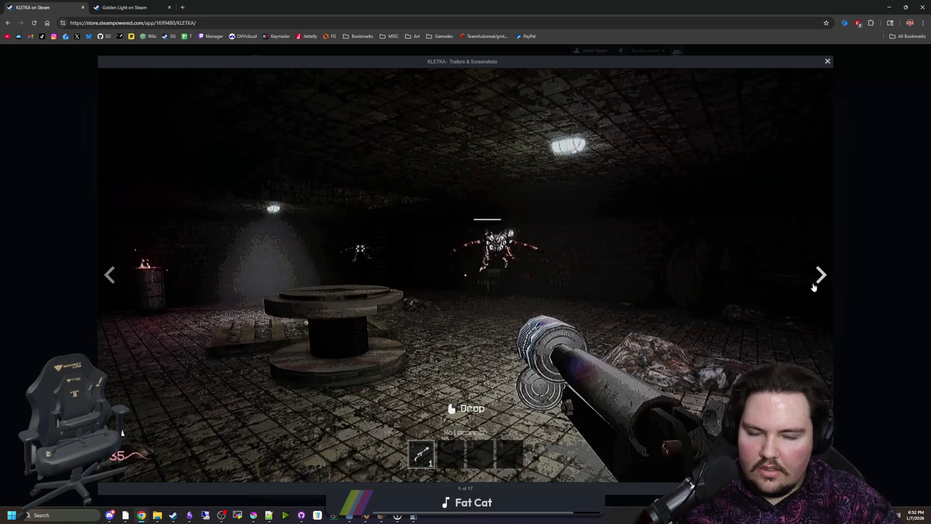
{"action": "left_click", "coordinate": [815, 288]}
{"action": "left_click", "coordinate": [814, 287]}
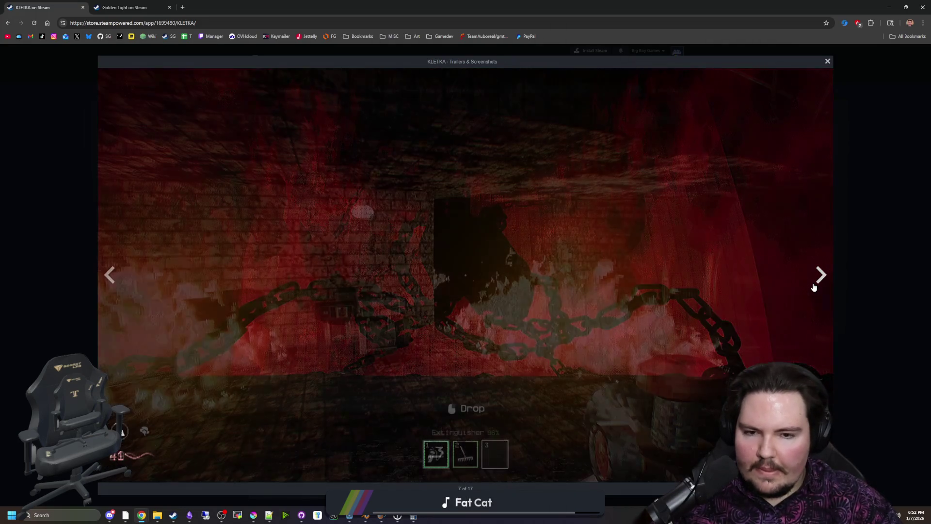
{"action": "left_click", "coordinate": [814, 287]}
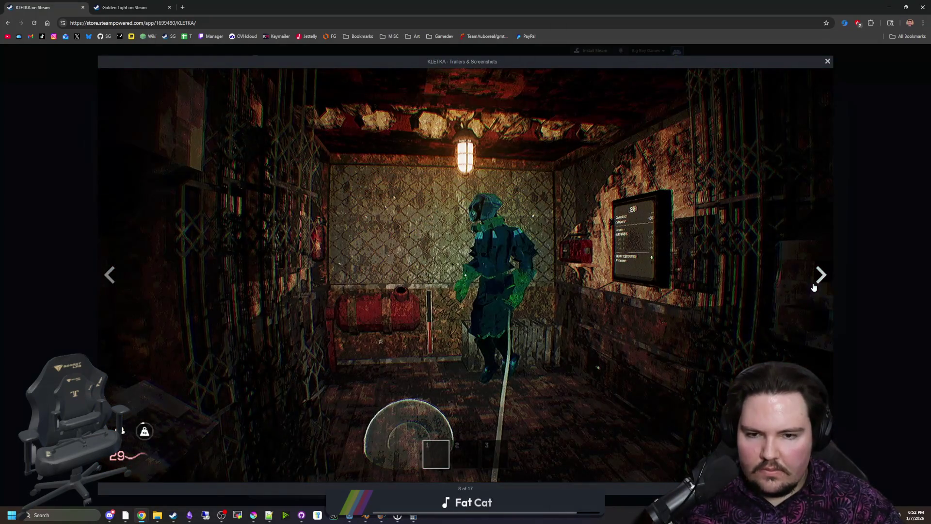
{"action": "left_click", "coordinate": [815, 287]}
{"action": "left_click", "coordinate": [814, 287]}
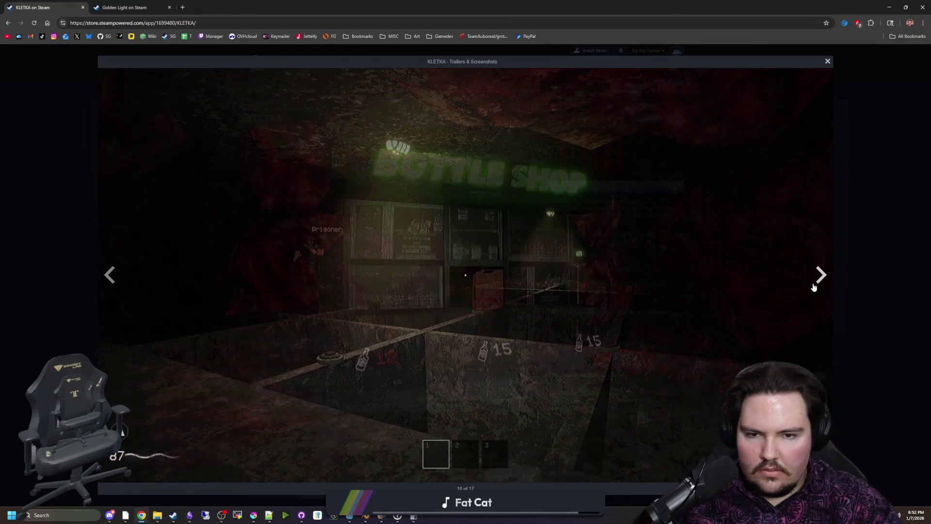
{"action": "left_click", "coordinate": [814, 287]}
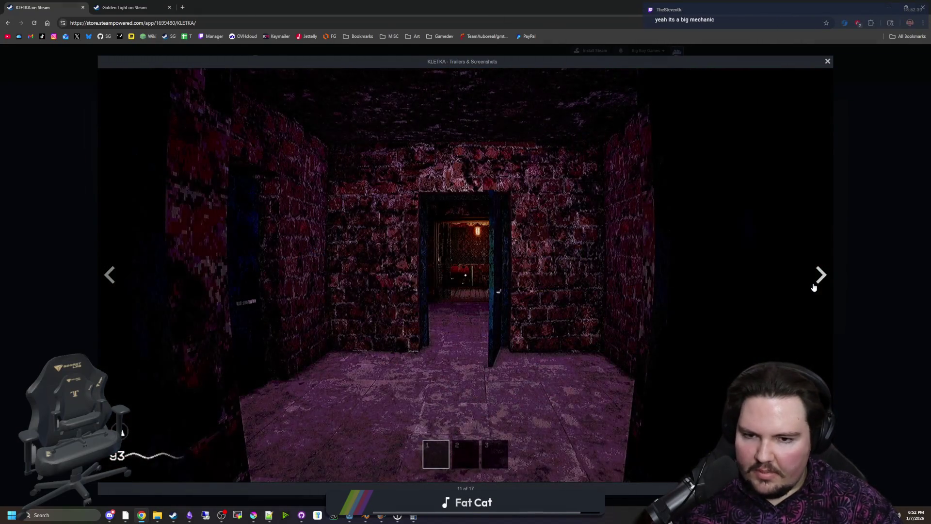
{"action": "left_click", "coordinate": [815, 287]}
{"action": "left_click", "coordinate": [814, 288]}
{"action": "left_click", "coordinate": [815, 288]}
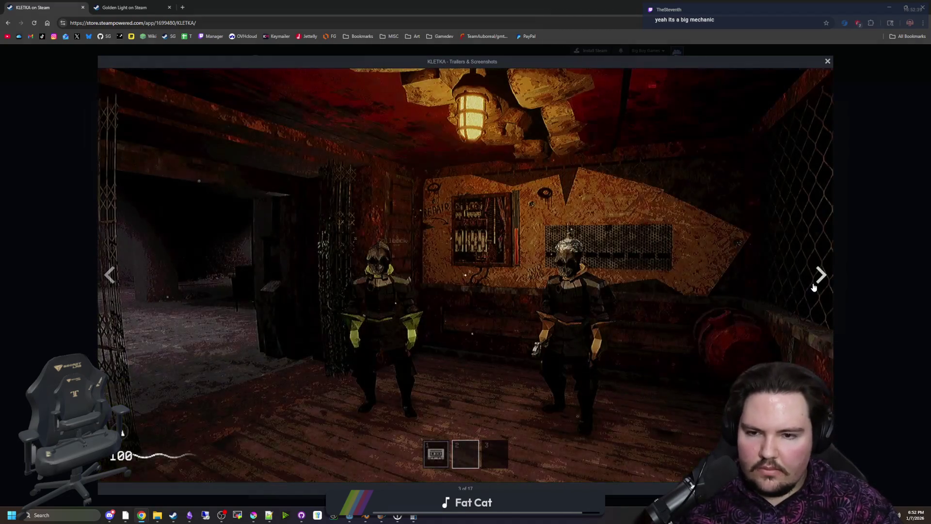
{"action": "left_click", "coordinate": [815, 287]}
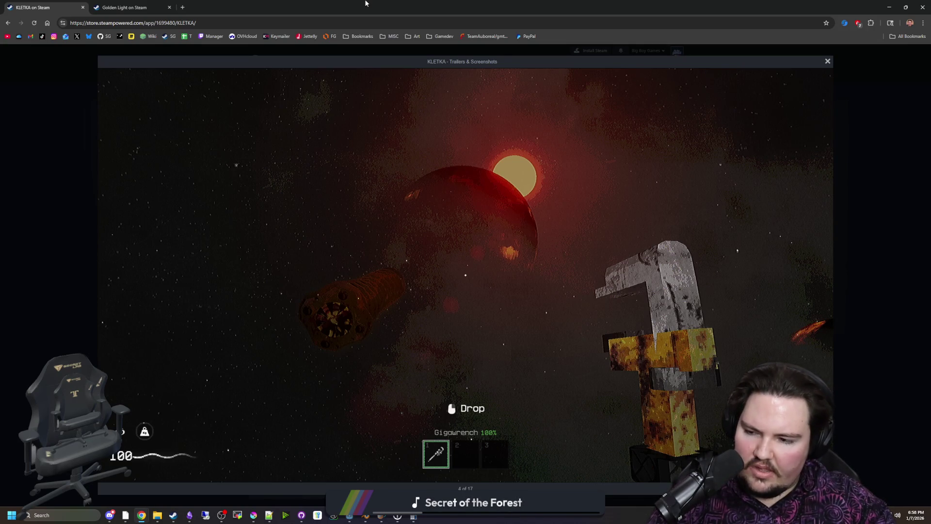
Look over the KLETKA screenshots in the full-size viewer
{"action": "mouse_move", "coordinate": [791, 321]}
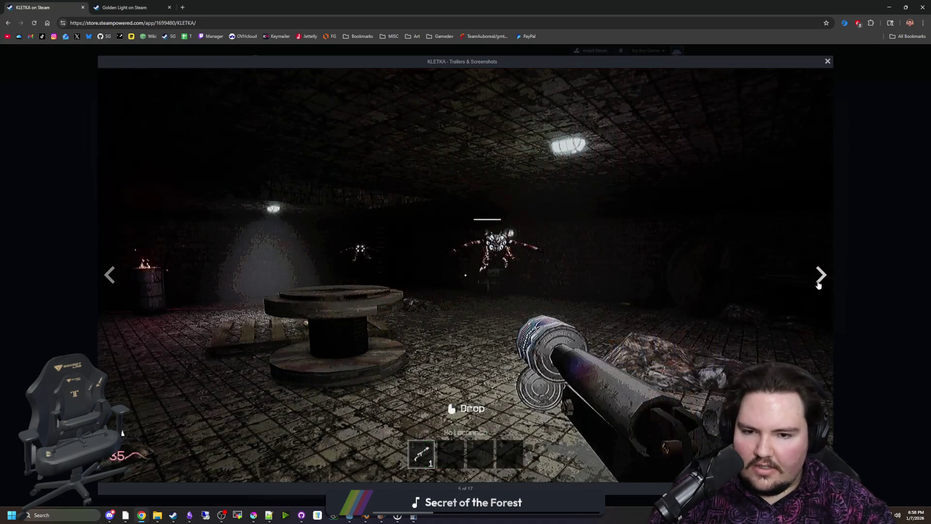
Advance one screenshot, close the KLETKA viewer, and shrink Chrome so Godot shows behind
{"action": "left_click", "coordinate": [820, 275]}
{"action": "left_click", "coordinate": [868, 268]}
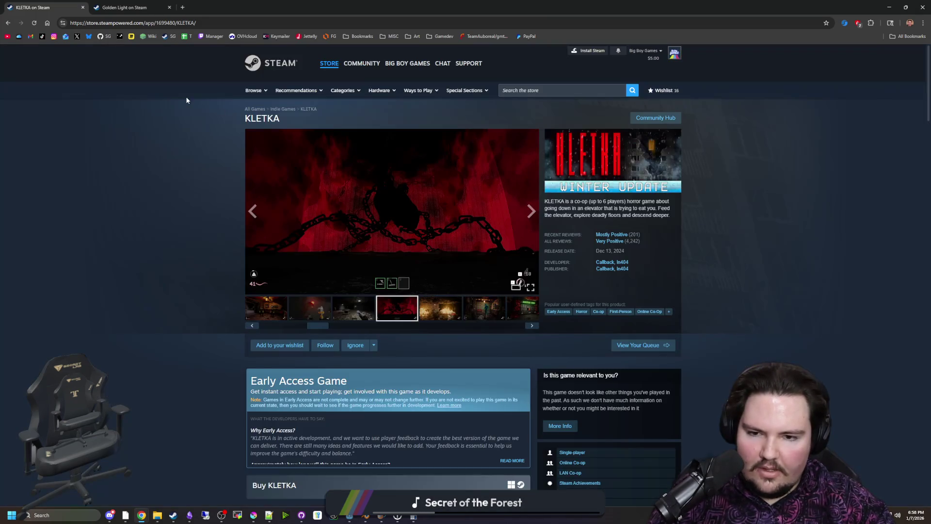
{"action": "left_click_drag", "start_coordinate": [437, 7], "coordinate": [490, 241]}
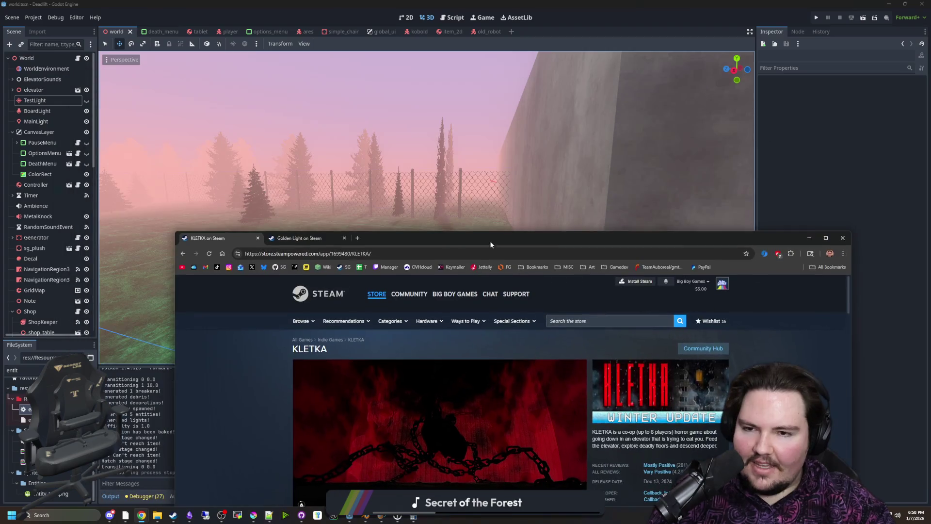
Close the KLETKA and Golden Light browser pages, then fly through the pipe room toward the Craft-O-Matic
{"action": "left_click", "coordinate": [258, 238]}
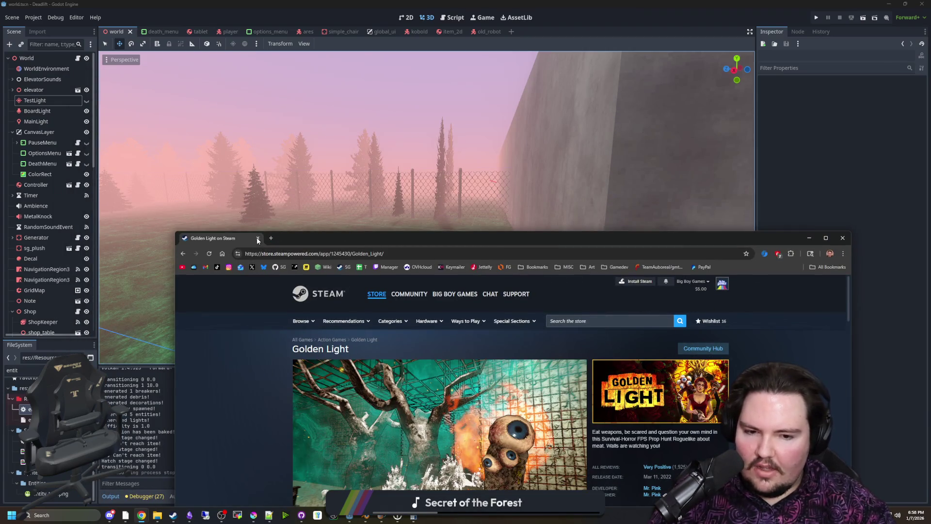
{"action": "left_click", "coordinate": [258, 237]}
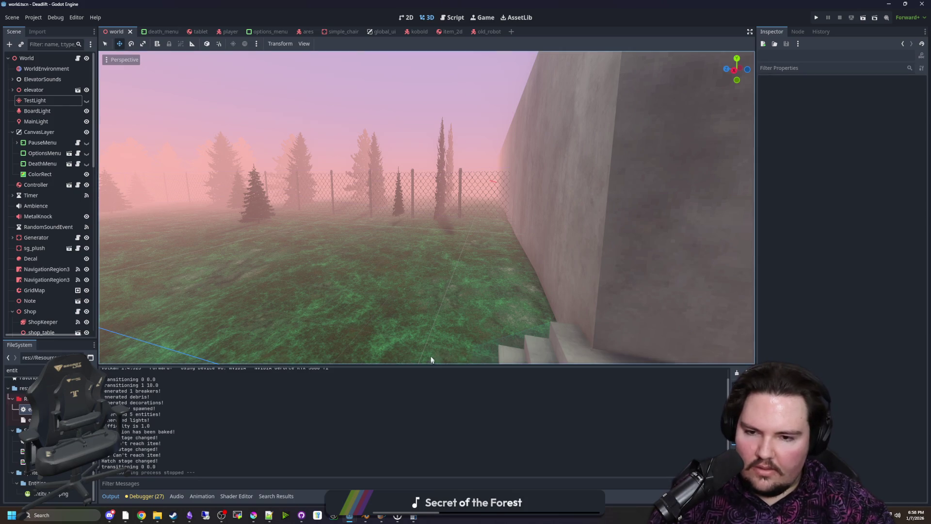
{"action": "key", "text": "w"}
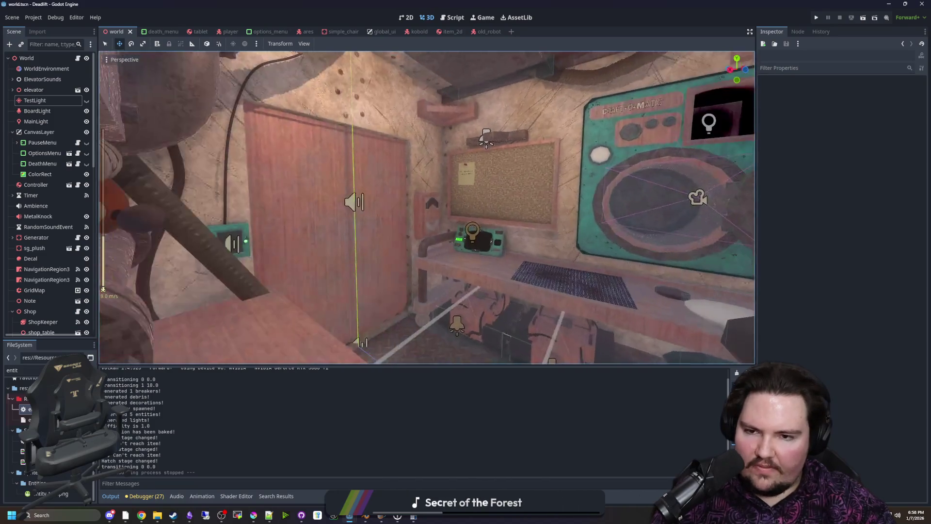
{"action": "scroll", "coordinate": [427, 207], "scroll_direction": "up", "scroll_amount": 1}
{"action": "scroll", "coordinate": [426, 207], "scroll_direction": "down", "scroll_amount": 5}
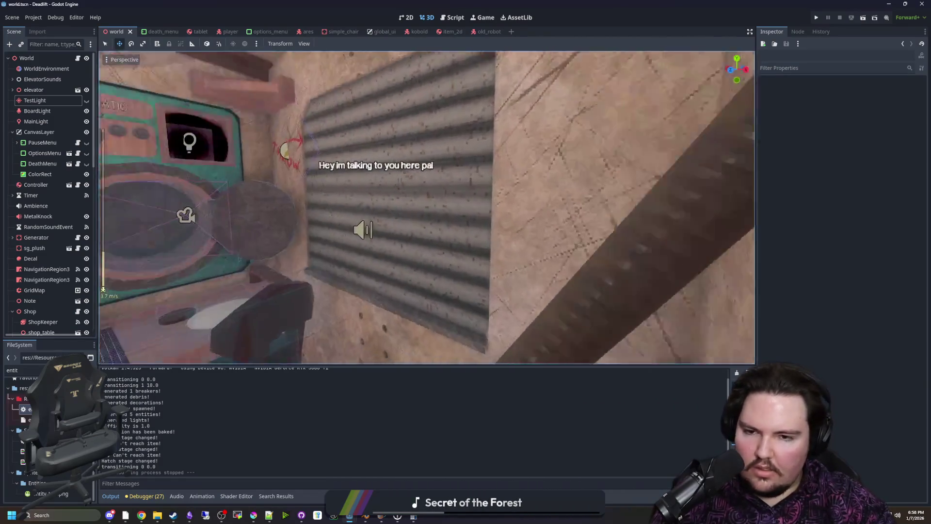
{"action": "key", "text": "w"}
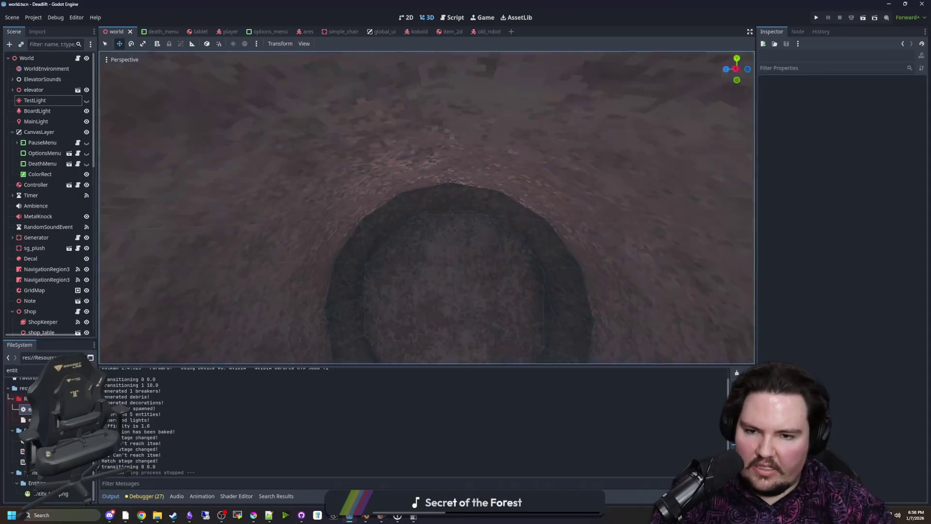
{"action": "key", "text": "w"}
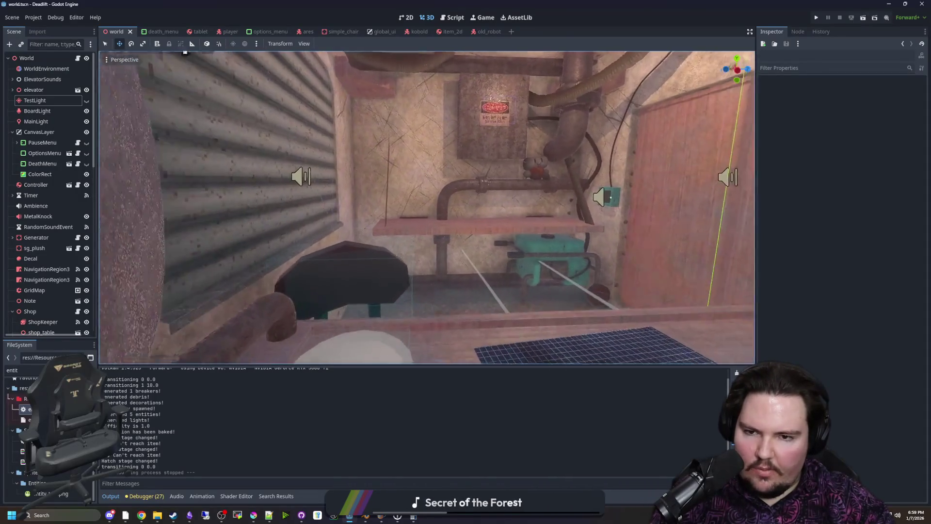
{"action": "key", "text": "w"}
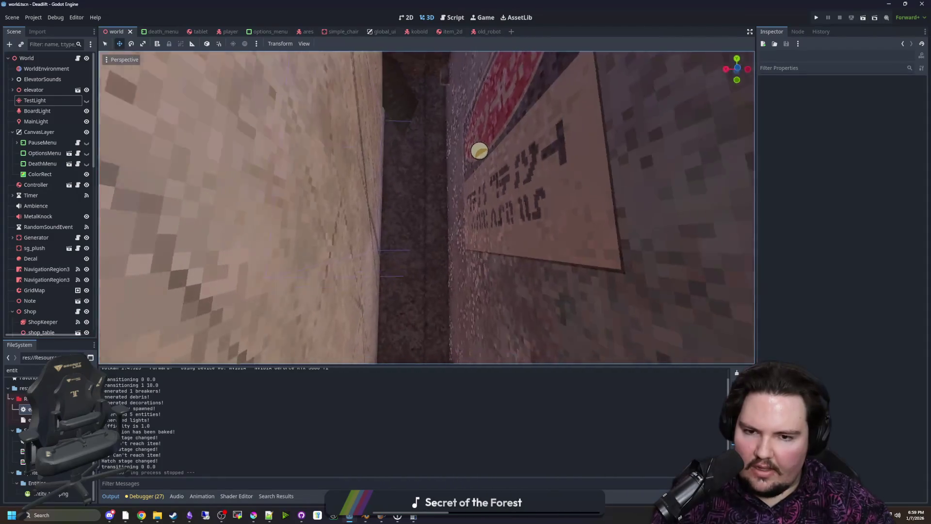
{"action": "key", "text": "w"}
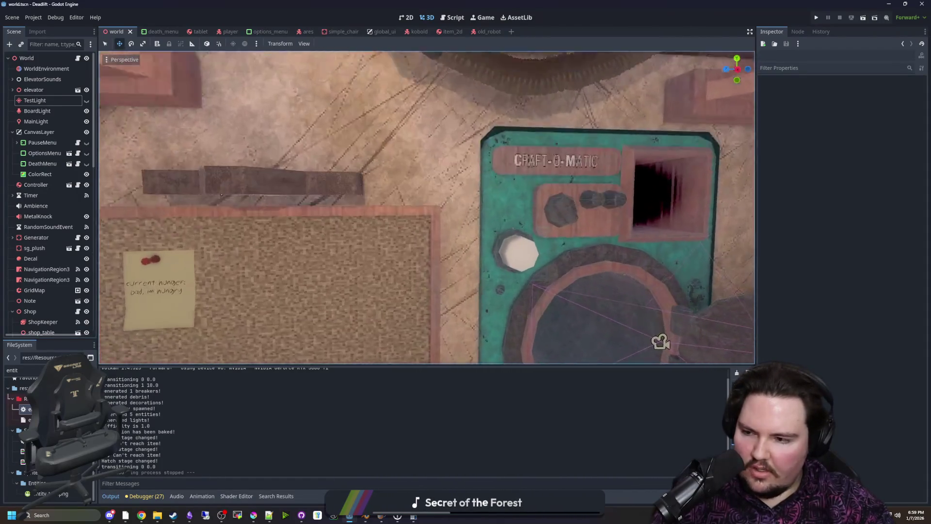
{"action": "key", "text": "w"}
Fly the corridor to the corkboard and foggy opening, return to the pipe room, and save
{"action": "scroll", "coordinate": [427, 207], "scroll_direction": "down", "scroll_amount": 2}
{"action": "key", "text": "w"}
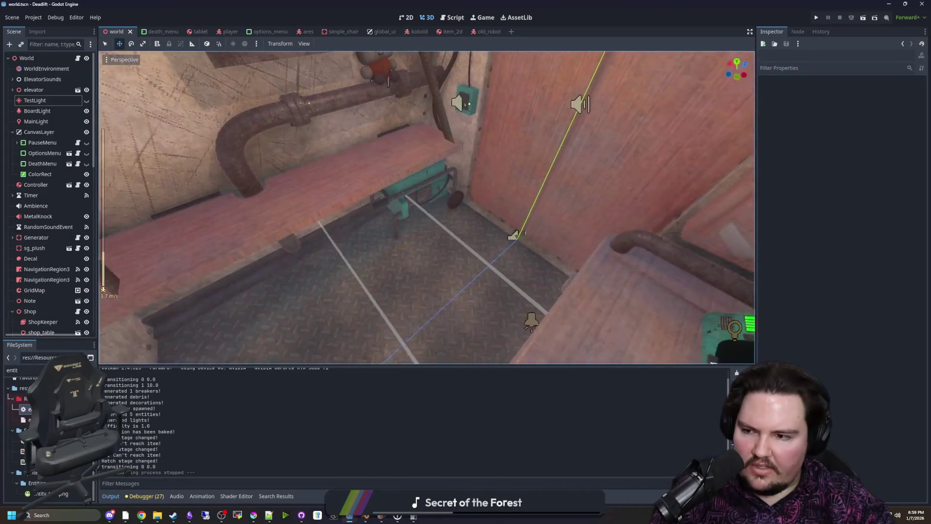
{"action": "key", "text": "w"}
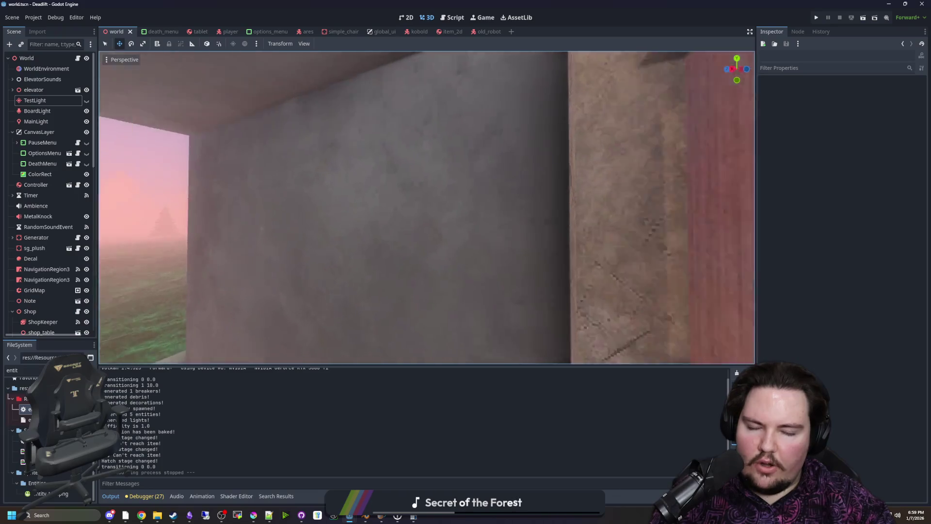
{"action": "key", "text": "w"}
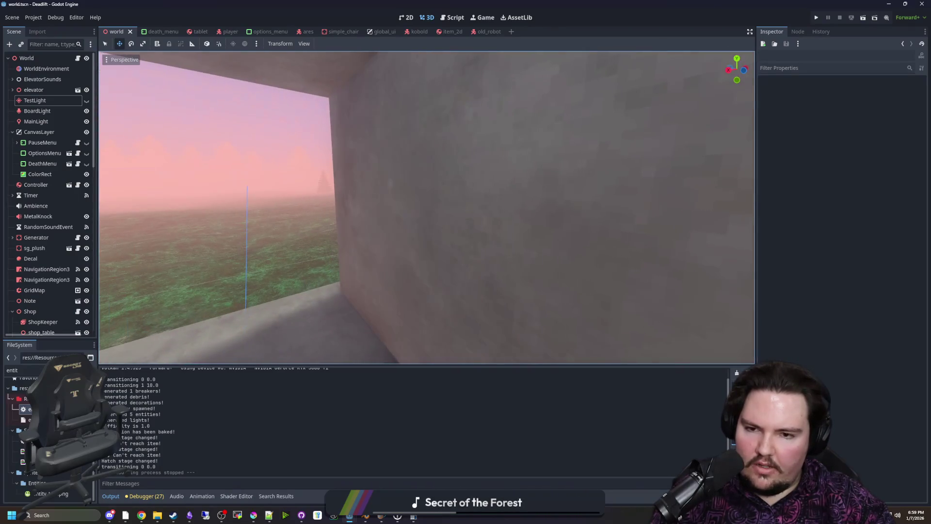
{"action": "key", "text": "w"}
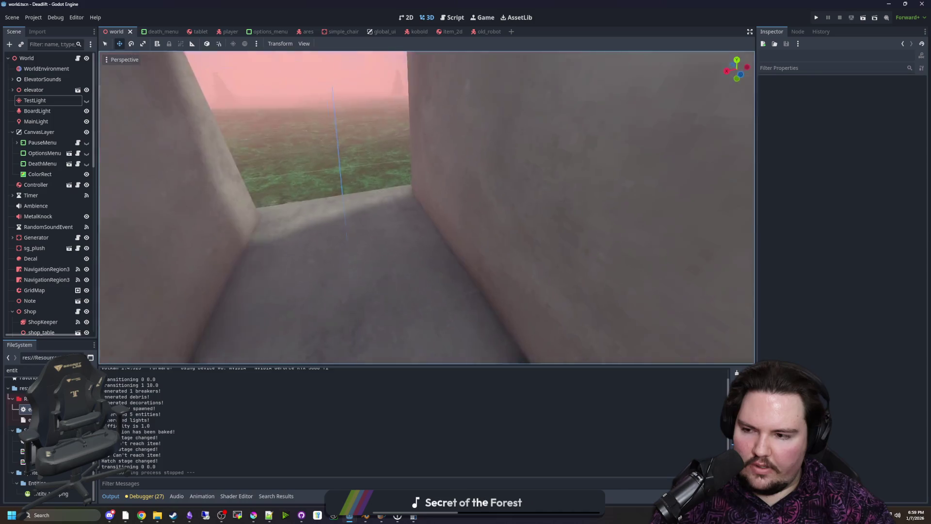
{"action": "key", "text": "s"}
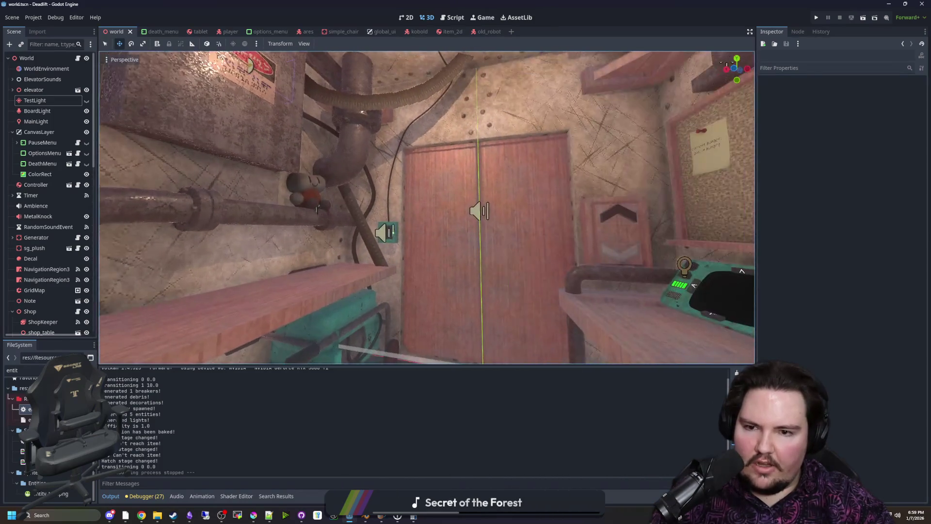
{"action": "key", "text": "a"}
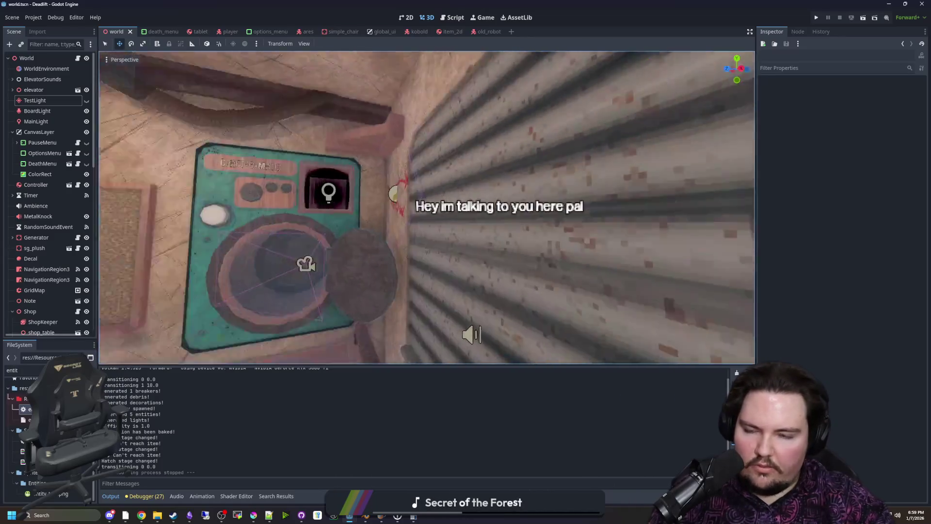
{"action": "key", "text": "ctrl+s"}
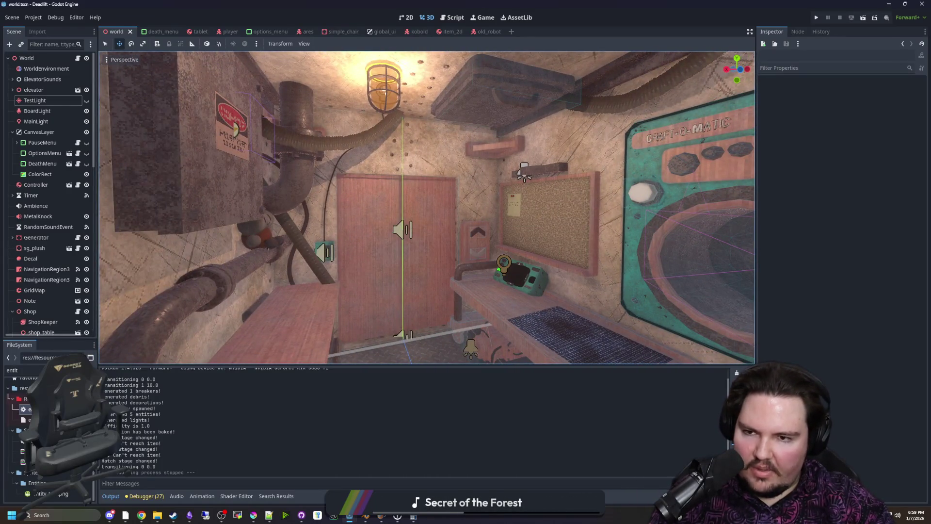
Fly through the concrete room and past the robot to the elevator door, ending at the ceiling vent plate
{"action": "key", "text": "w"}
{"action": "key", "text": "s"}
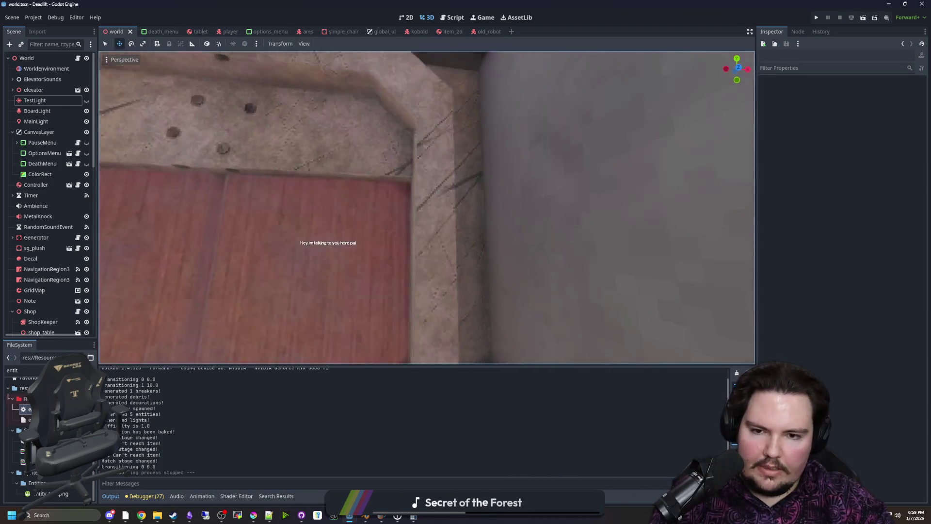
{"action": "key", "text": "w"}
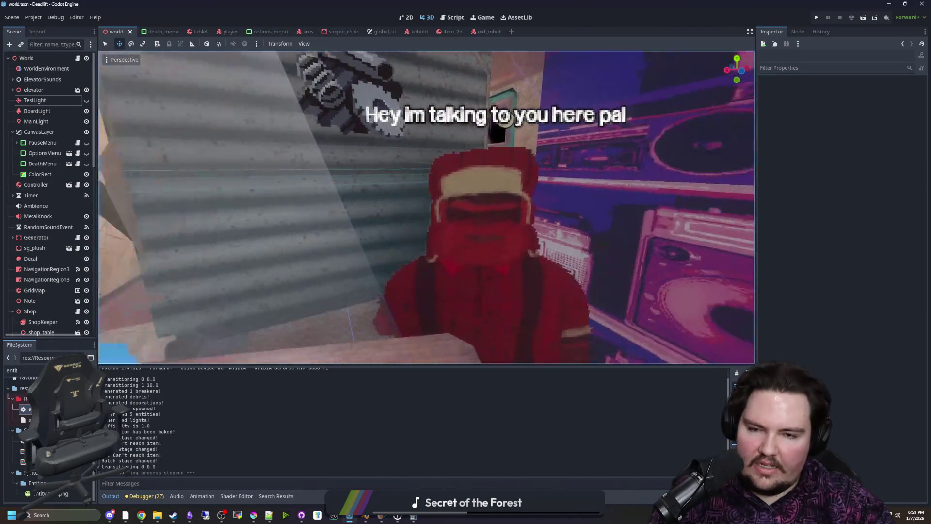
{"action": "key", "text": "w"}
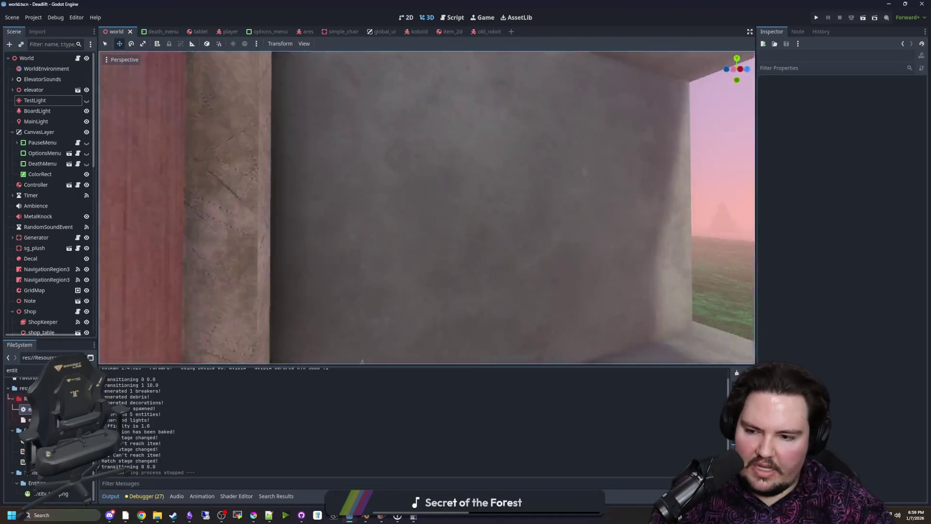
{"action": "key", "text": "s"}
{"action": "key", "text": "s"}
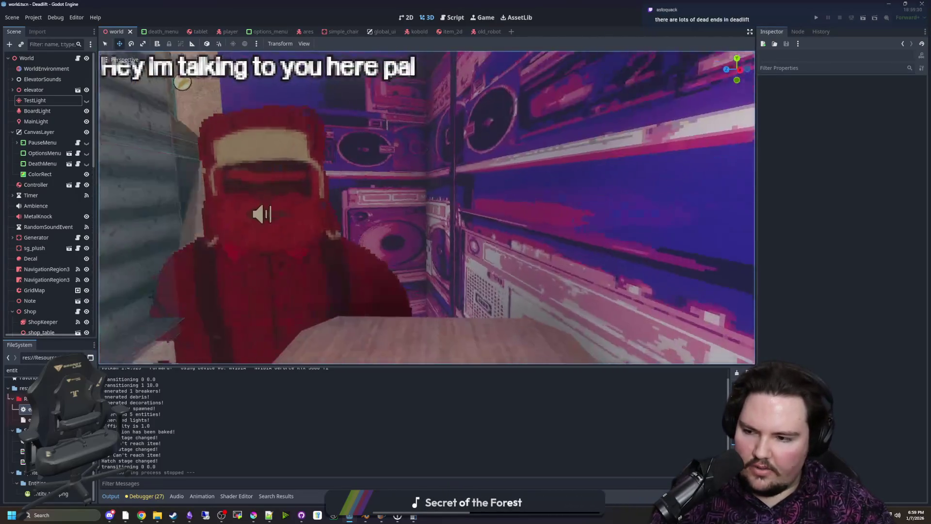
{"action": "key", "text": "s"}
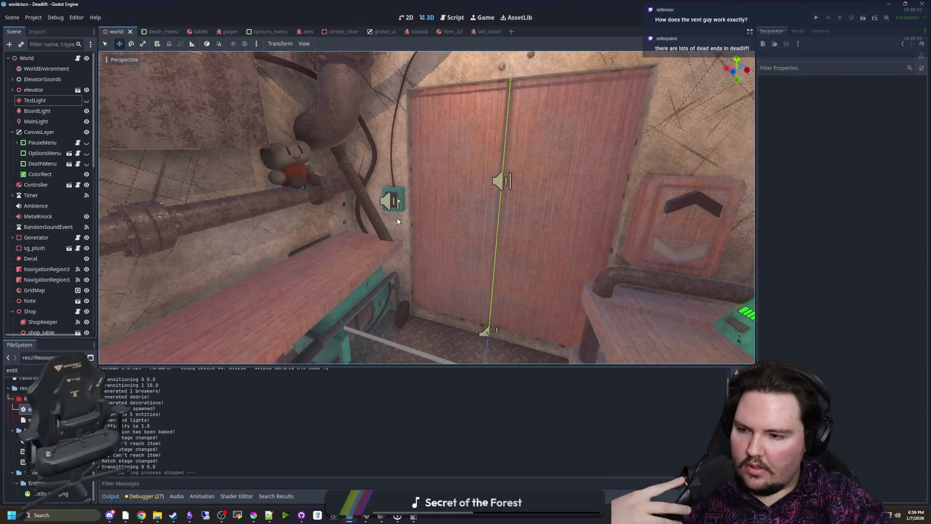
{"action": "left_click_drag", "start_coordinate": [397, 222], "coordinate": [397, 146]}
{"action": "key", "text": "s"}
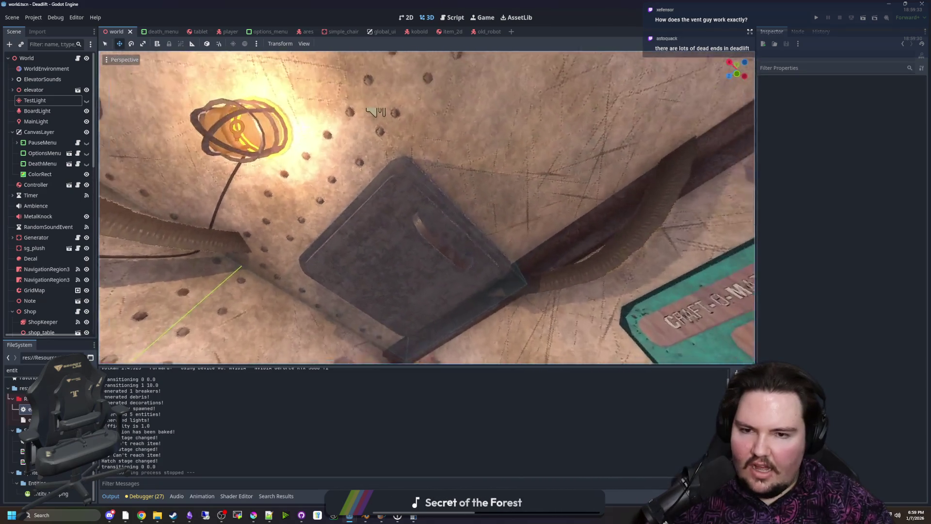
{"action": "key", "text": "s"}
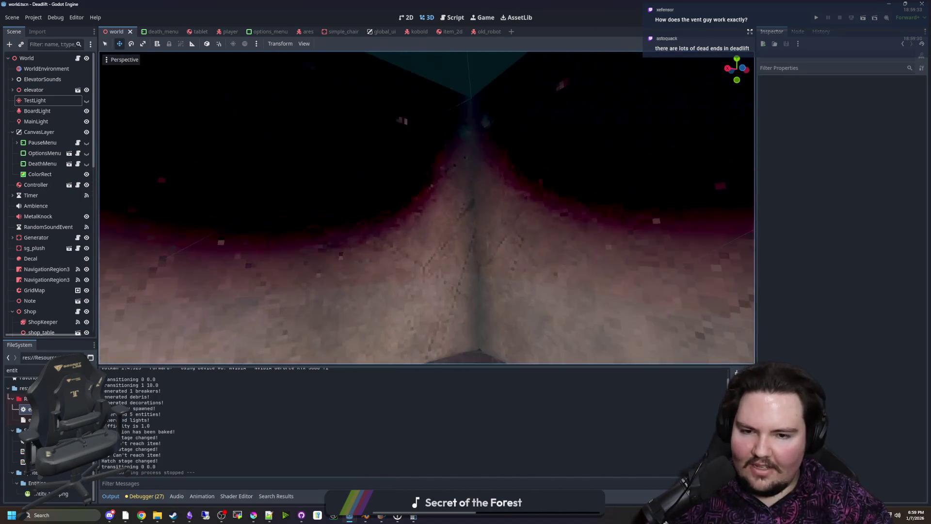
{"action": "key", "text": "w"}
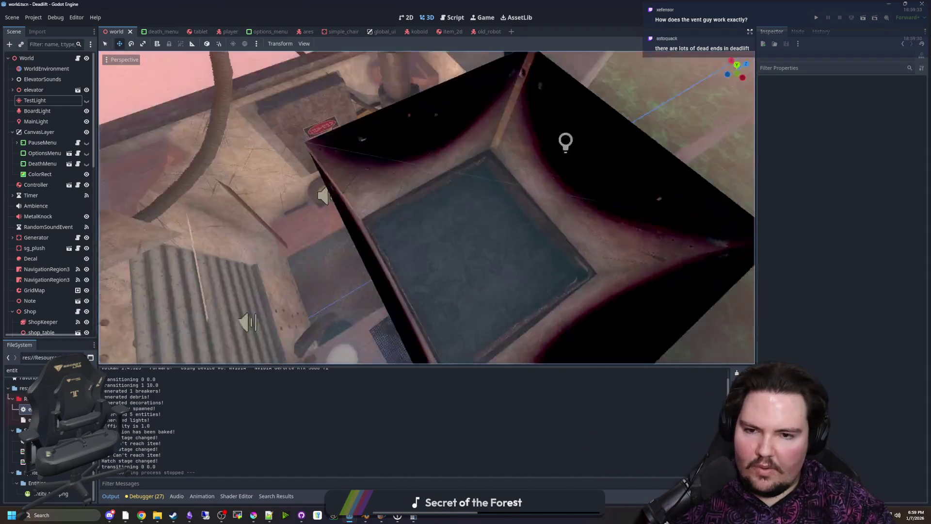
{"action": "key", "text": "w"}
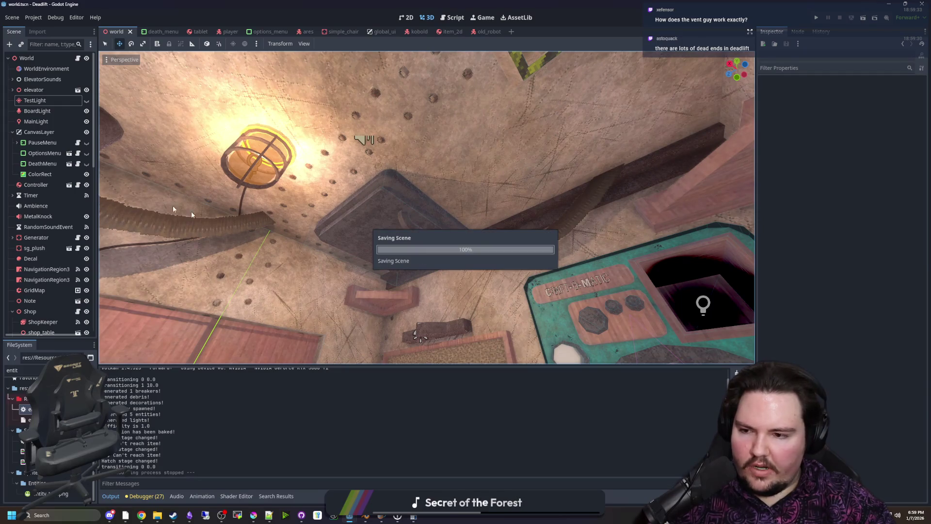
Switch to the world.gd script and search it for 'hatch'
{"action": "key", "text": "w"}
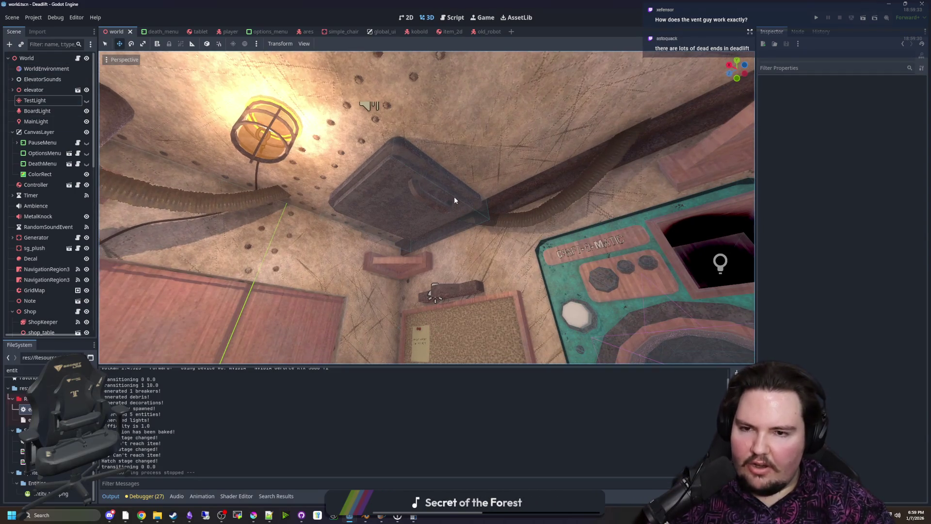
{"action": "left_click", "coordinate": [74, 60]}
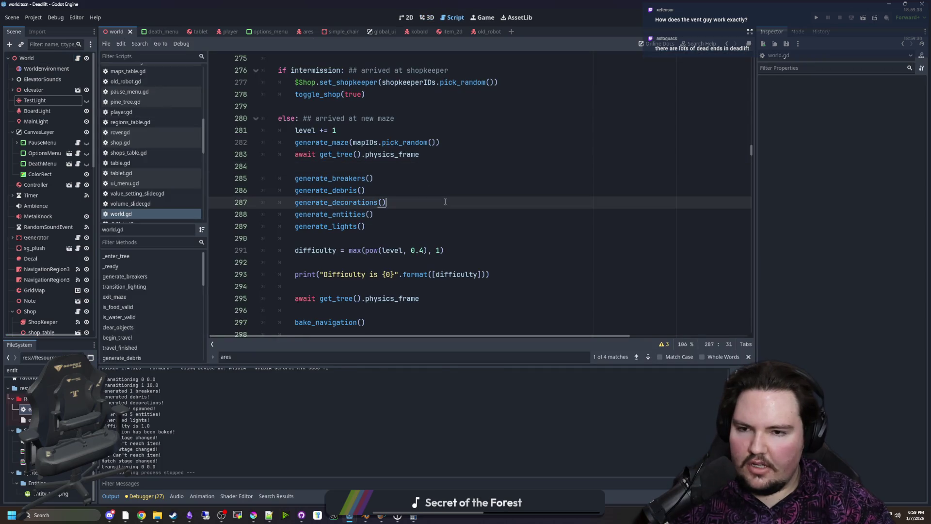
{"action": "left_click", "coordinate": [364, 163]}
{"action": "key", "text": "ctrl+f"}
{"action": "type", "text": "hatch"}
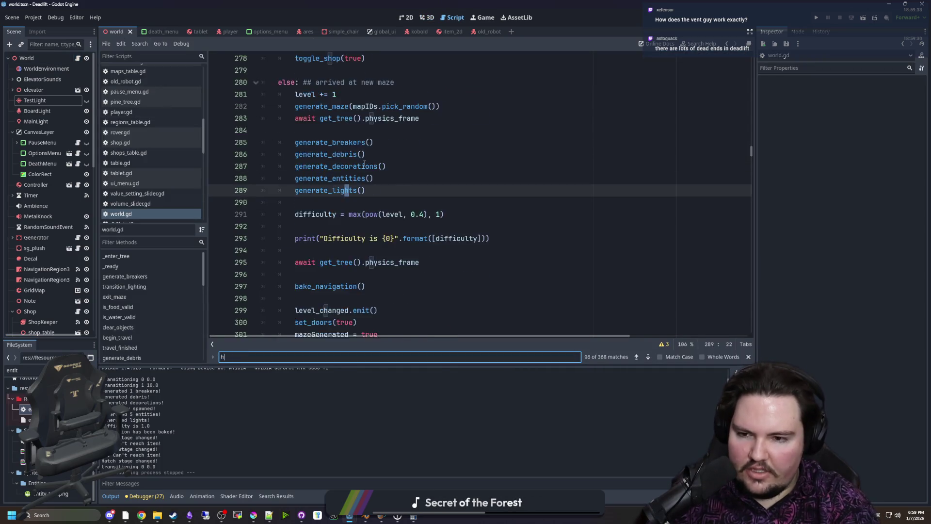
Review the hatch code in world.gd, then bring up the Game workspace
{"action": "scroll", "coordinate": [365, 164], "scroll_direction": "down", "scroll_amount": 8}
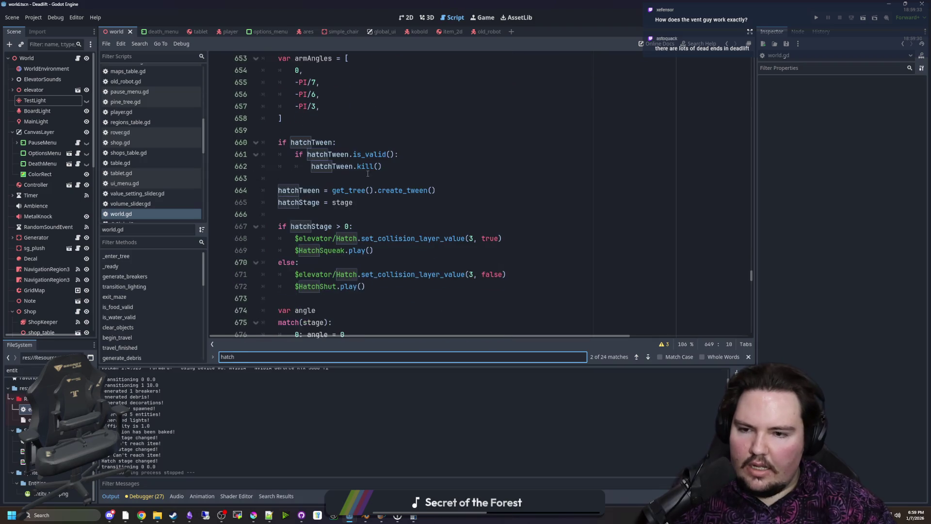
{"action": "scroll", "coordinate": [374, 217], "scroll_direction": "down", "scroll_amount": 1}
{"action": "left_click", "coordinate": [377, 222]}
{"action": "left_click", "coordinate": [488, 17]}
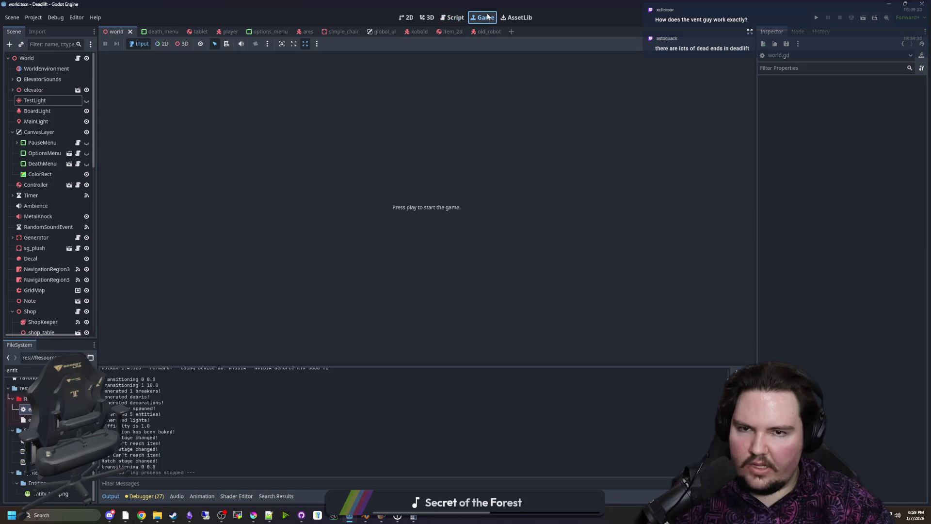
Switch through the 2D editor back to the 3D viewport and resume freelook in the level
{"action": "left_click", "coordinate": [404, 17]}
{"action": "left_click", "coordinate": [421, 18]}
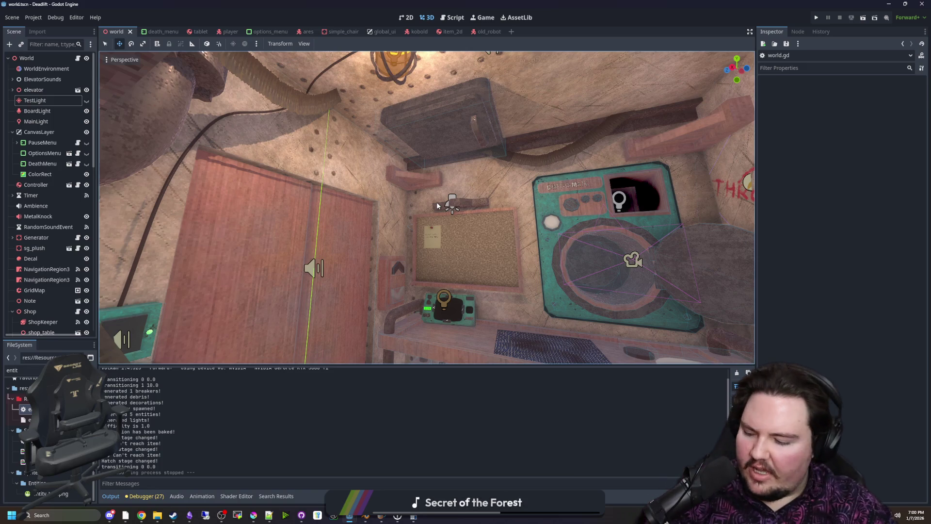
{"action": "right_click", "coordinate": [561, 183]}
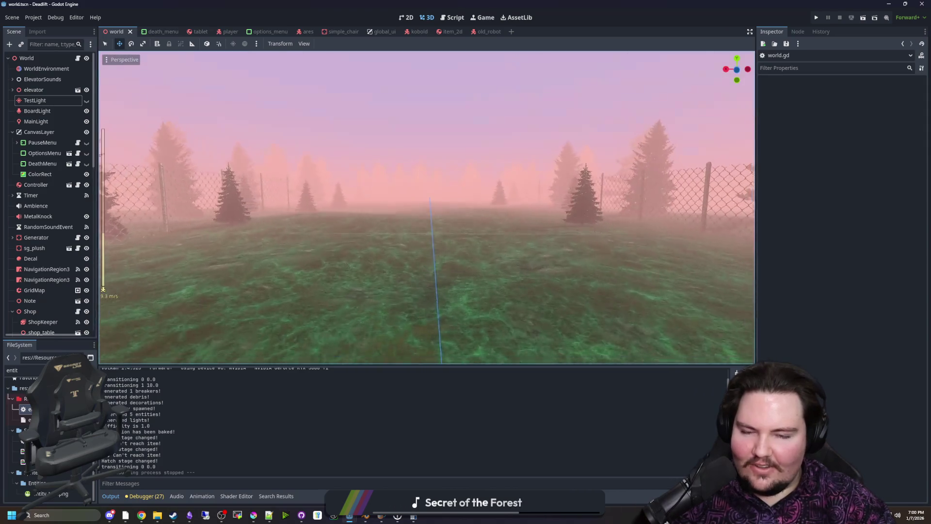
Fly around the shop room's shelves, boomboxes and door, then out and into the corridor
{"action": "key", "text": "s"}
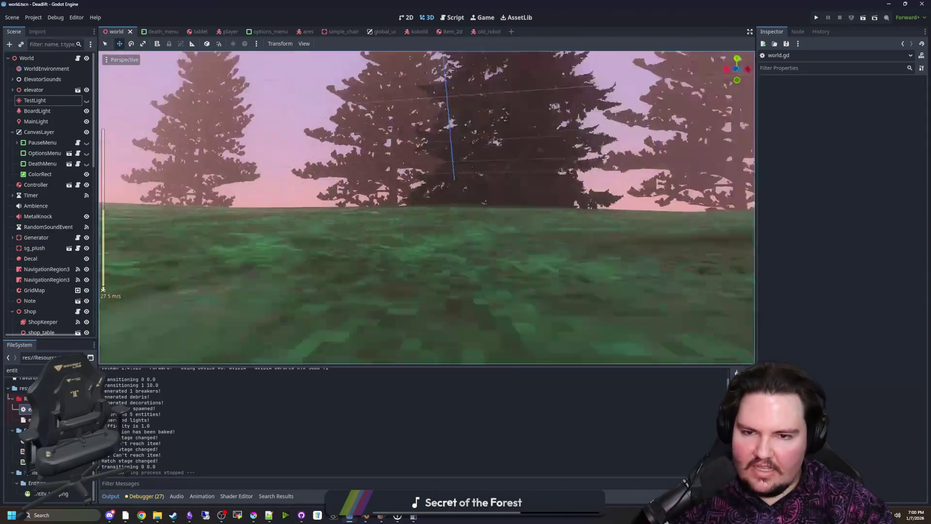
{"action": "key", "text": "w"}
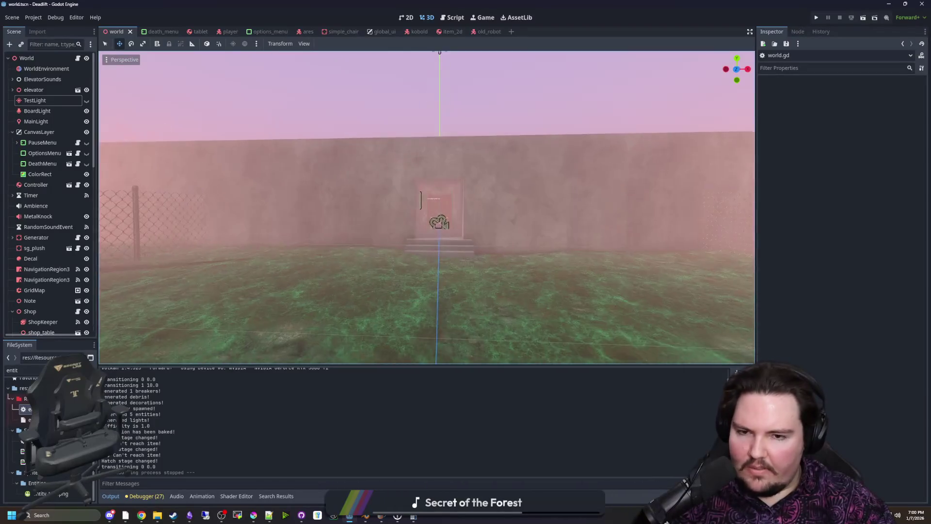
{"action": "key", "text": "s"}
{"action": "key", "text": "w"}
{"action": "scroll", "coordinate": [427, 208], "scroll_direction": "down", "scroll_amount": 2}
{"action": "key", "text": "a"}
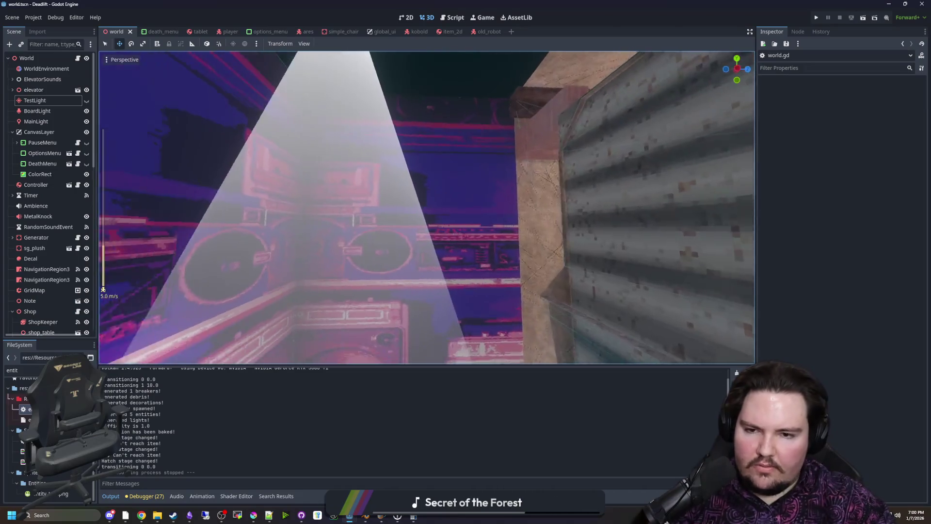
{"action": "key", "text": "s"}
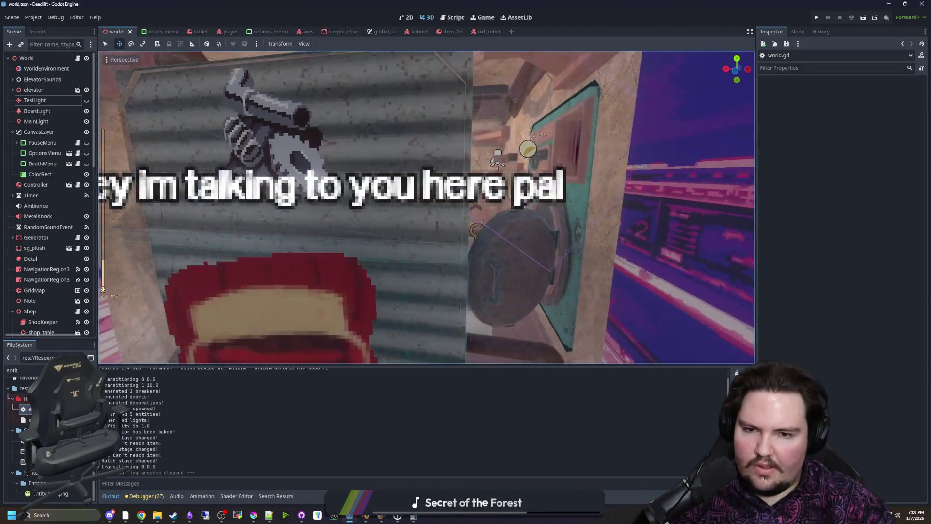
{"action": "key", "text": "w"}
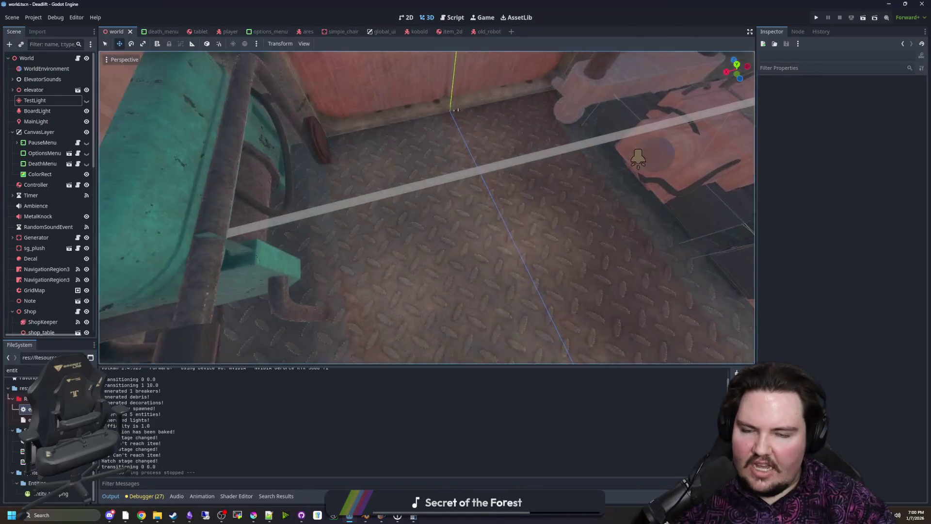
{"action": "key", "text": "s"}
{"action": "key", "text": "w"}
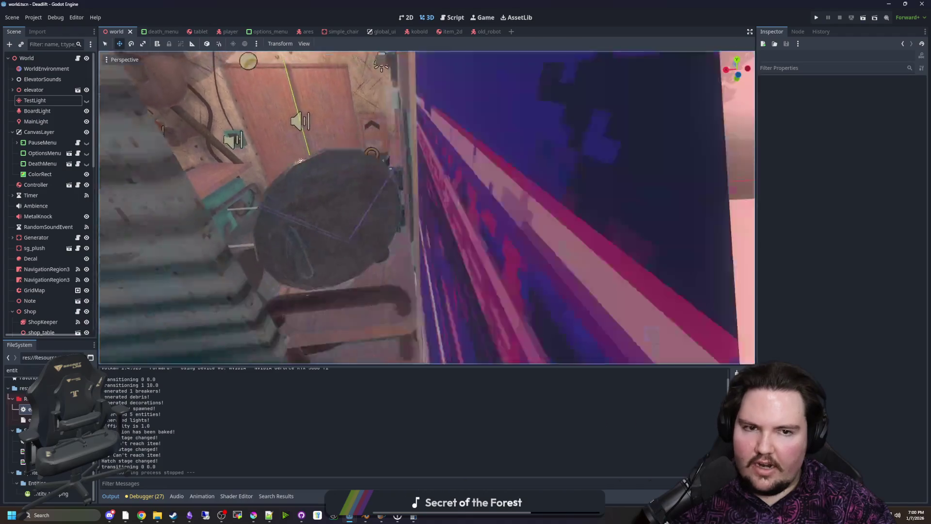
{"action": "key", "text": "w"}
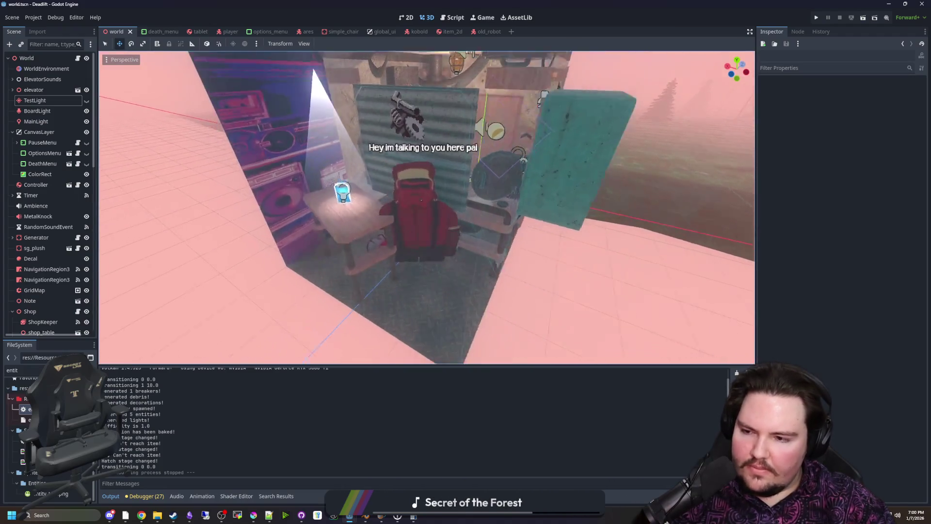
{"action": "key", "text": "w"}
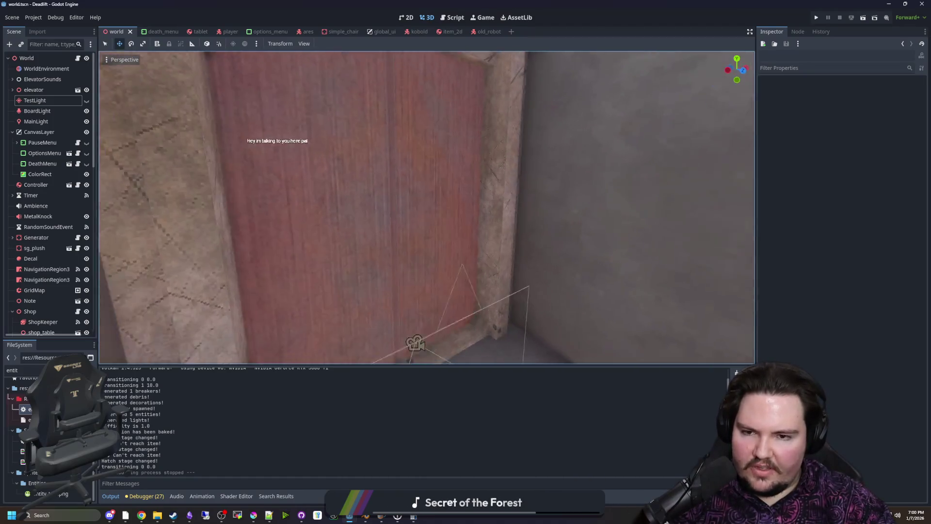
Inspect the red door, red figure, boombox corner and blue jar with dialogue text, then save
{"action": "key", "text": "s"}
{"action": "key", "text": "w"}
{"action": "key", "text": "s"}
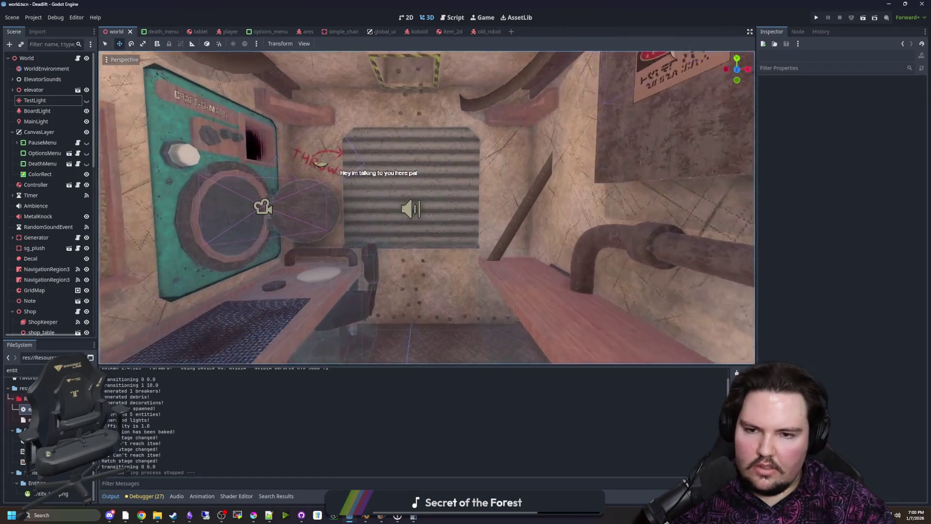
{"action": "key", "text": "w"}
{"action": "scroll", "coordinate": [427, 207], "scroll_direction": "up", "scroll_amount": 2}
{"action": "key", "text": "w"}
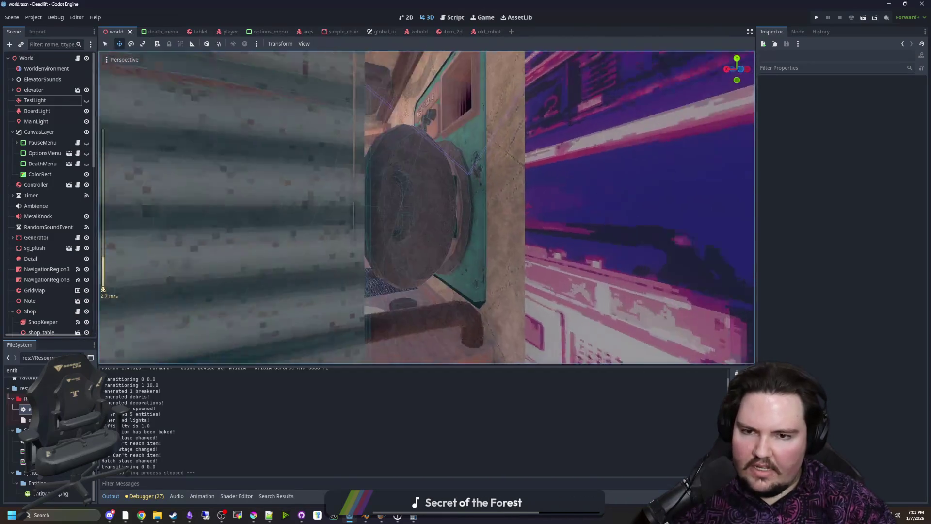
{"action": "key", "text": "w"}
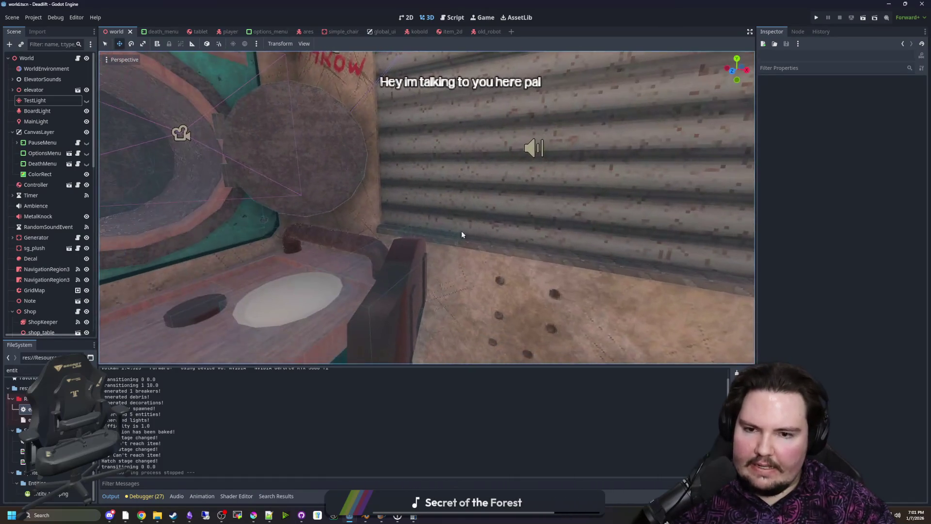
{"action": "right_click", "coordinate": [467, 228]}
{"action": "left_click", "coordinate": [603, 223]}
{"action": "key", "text": "ctrl+s"}
{"action": "key", "text": "ctrl+s"}
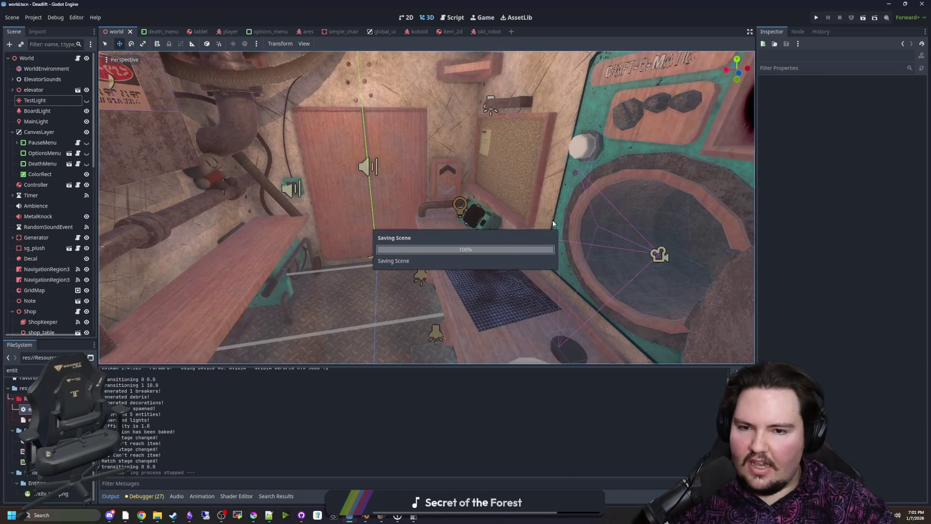
{"action": "key", "text": "ctrl+s"}
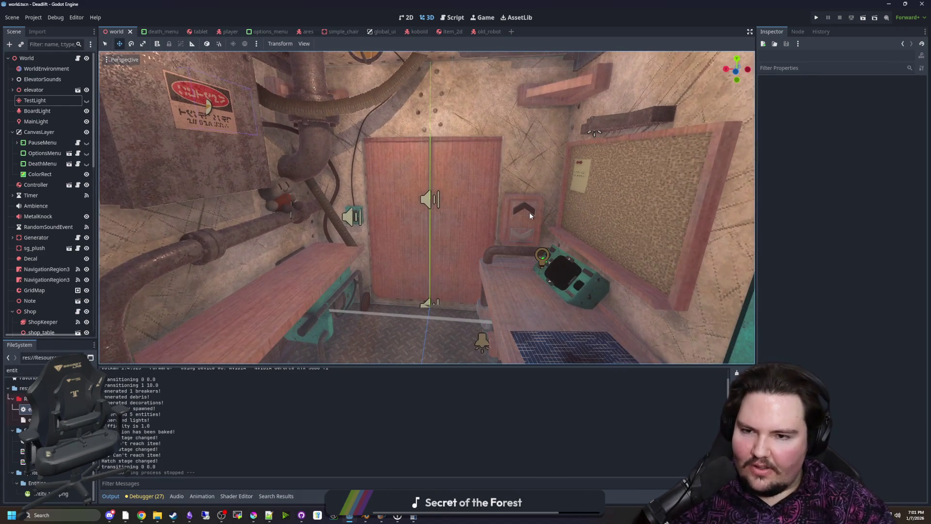
Fly from the elevator out to the foggy field and into the neon room, saving along the way
{"action": "key", "text": "w"}
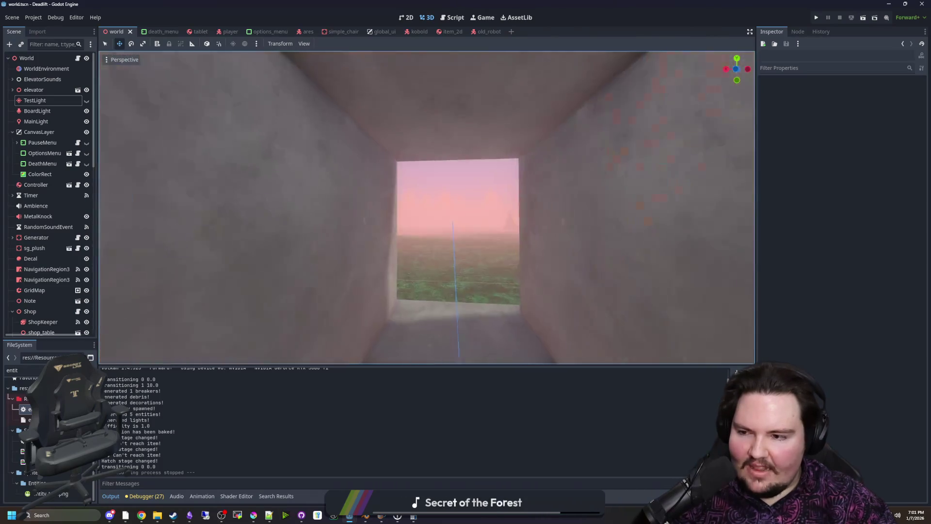
{"action": "key", "text": "w"}
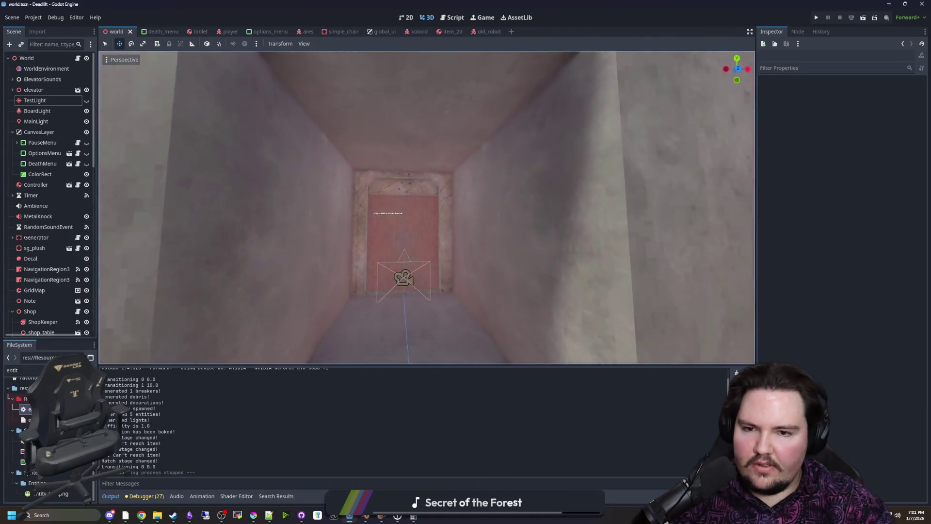
{"action": "key", "text": "w"}
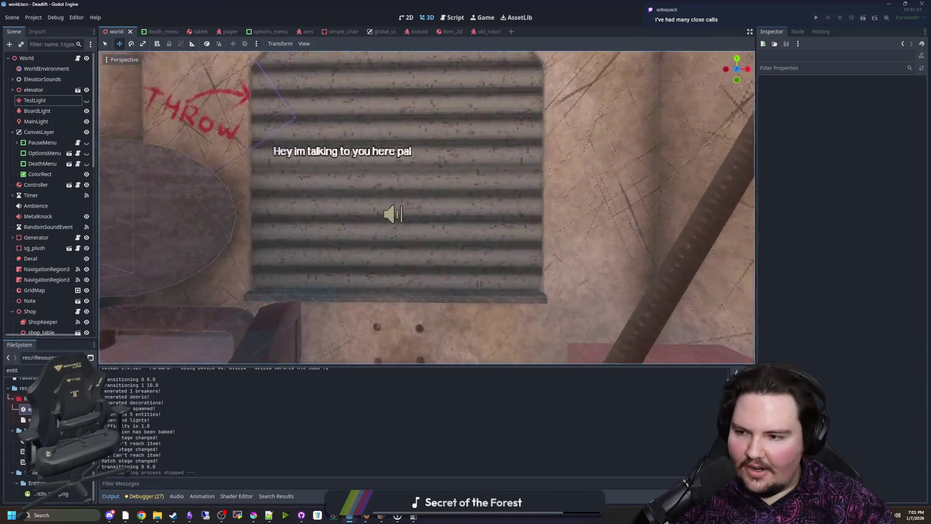
{"action": "key", "text": "s"}
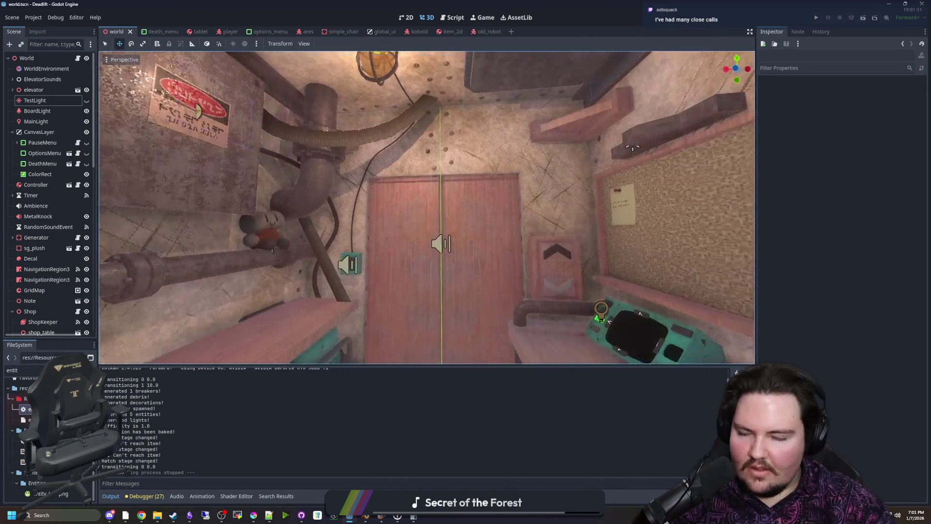
{"action": "key", "text": "ctrl+s"}
{"action": "key", "text": "w"}
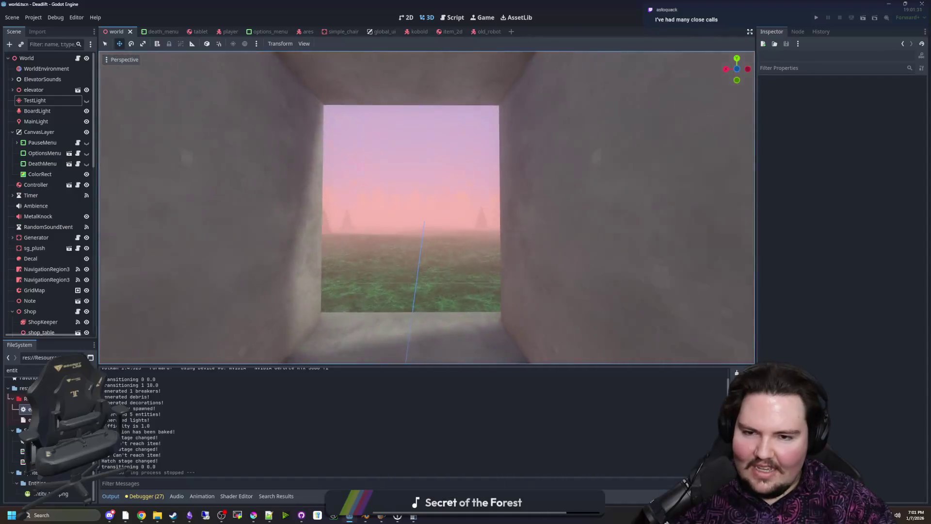
{"action": "key", "text": "s"}
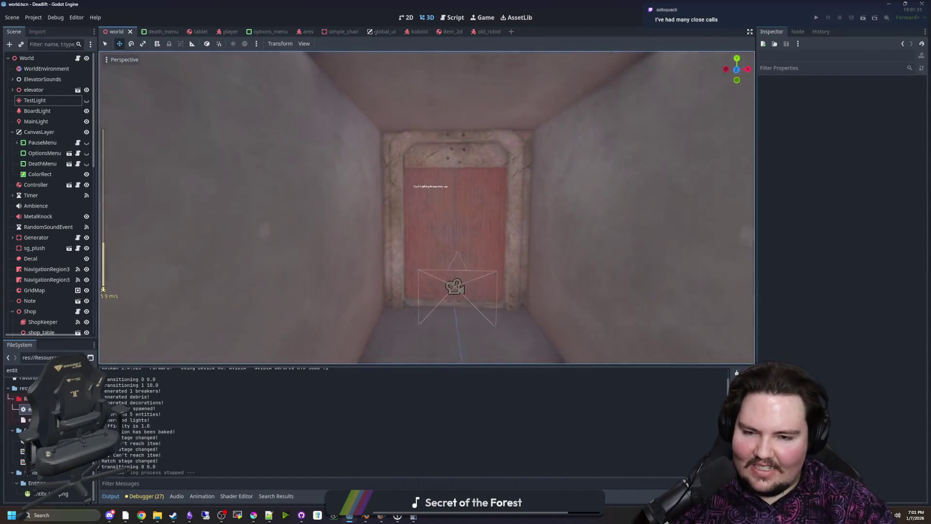
{"action": "key", "text": "w"}
{"action": "key", "text": "s"}
{"action": "scroll", "coordinate": [427, 207], "scroll_direction": "down", "scroll_amount": 3}
{"action": "key", "text": "w"}
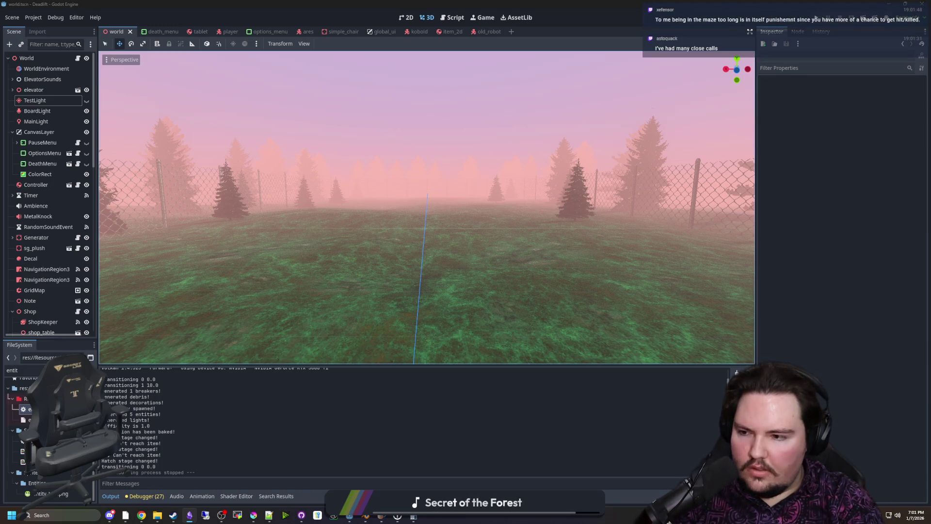
{"action": "right_click", "coordinate": [676, 233]}
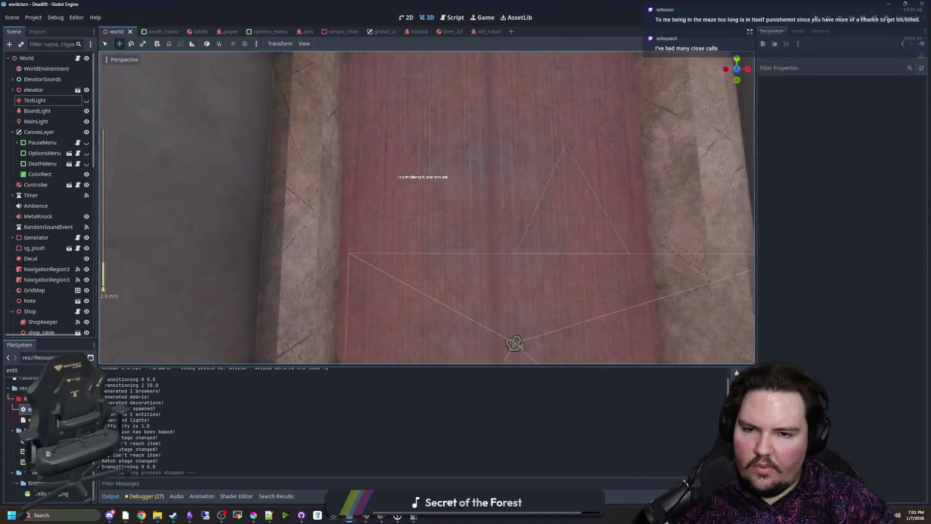
{"action": "key", "text": "w"}
{"action": "key", "text": "w"}
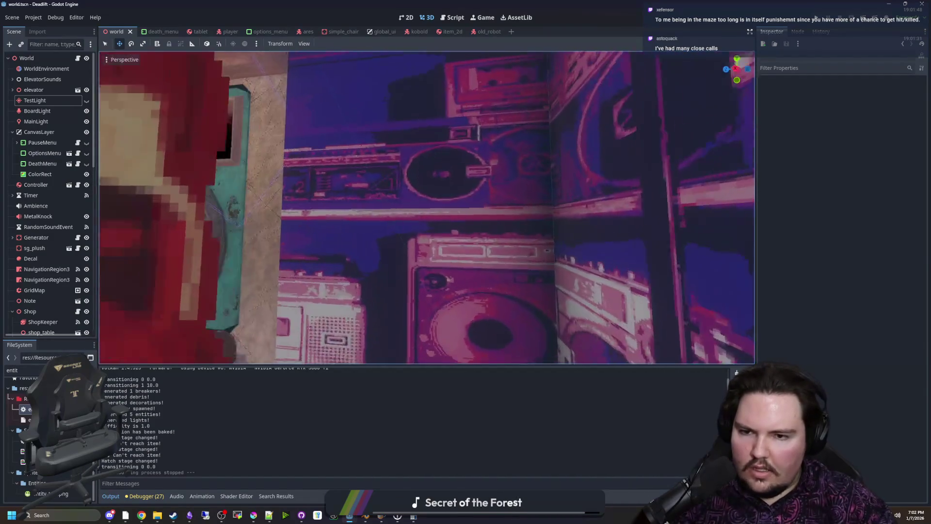
{"action": "scroll", "coordinate": [426, 207], "scroll_direction": "down", "scroll_amount": 2}
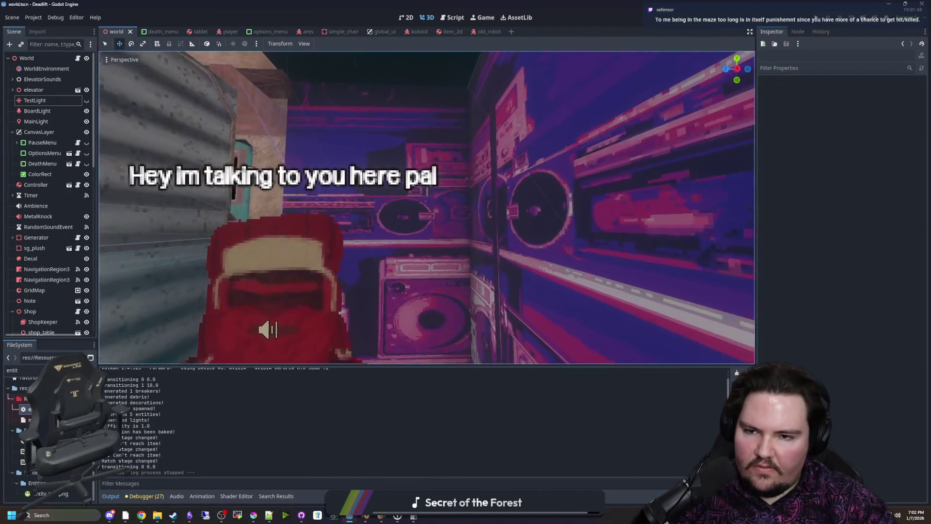
{"action": "key", "text": "a"}
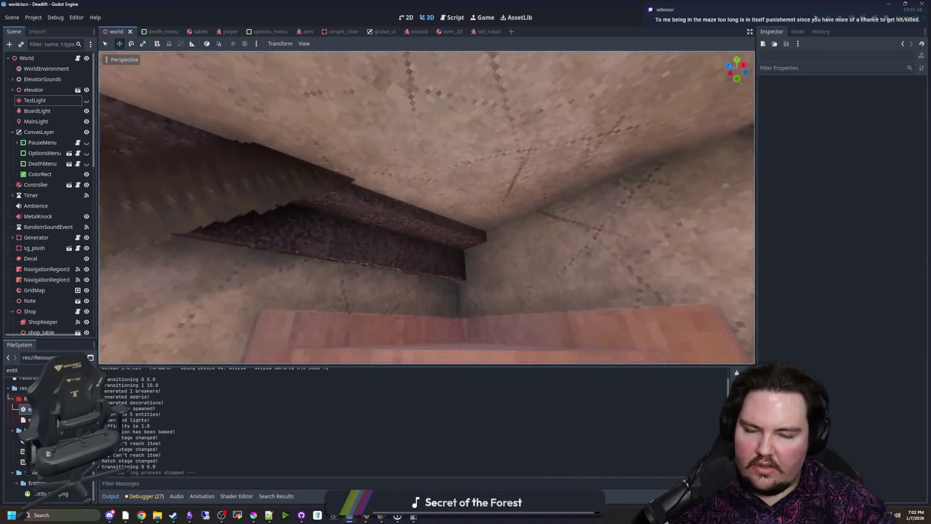
{"action": "key", "text": "a"}
{"action": "key", "text": "a"}
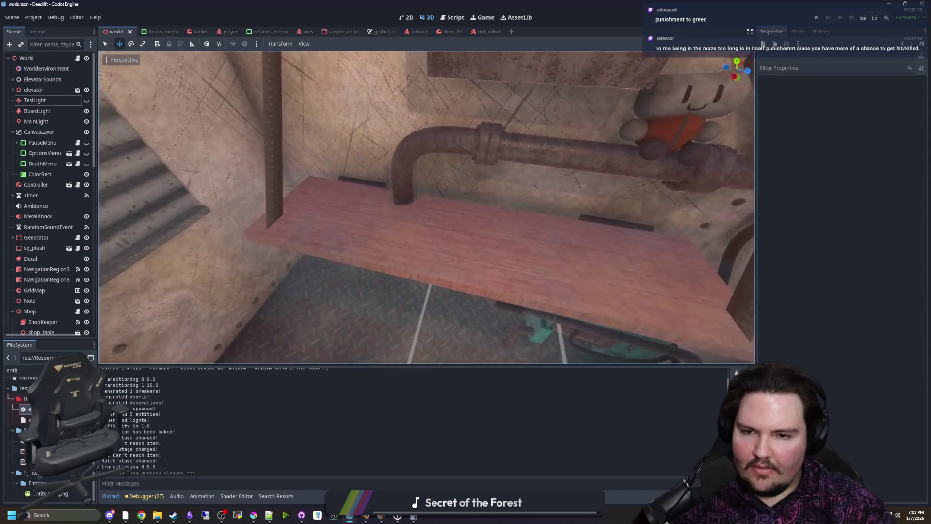
Slow the fly speed and look around the pipe, pegboard wall and Craft-o-Matic
{"action": "scroll", "coordinate": [427, 208], "scroll_direction": "down", "scroll_amount": 4}
{"action": "key", "text": "w"}
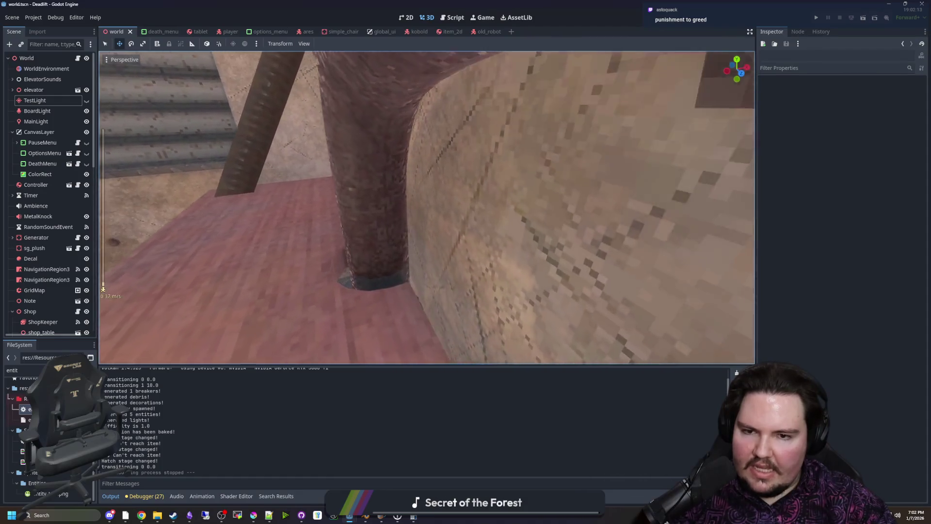
{"action": "scroll", "coordinate": [427, 208], "scroll_direction": "down", "scroll_amount": 2}
{"action": "key", "text": "d"}
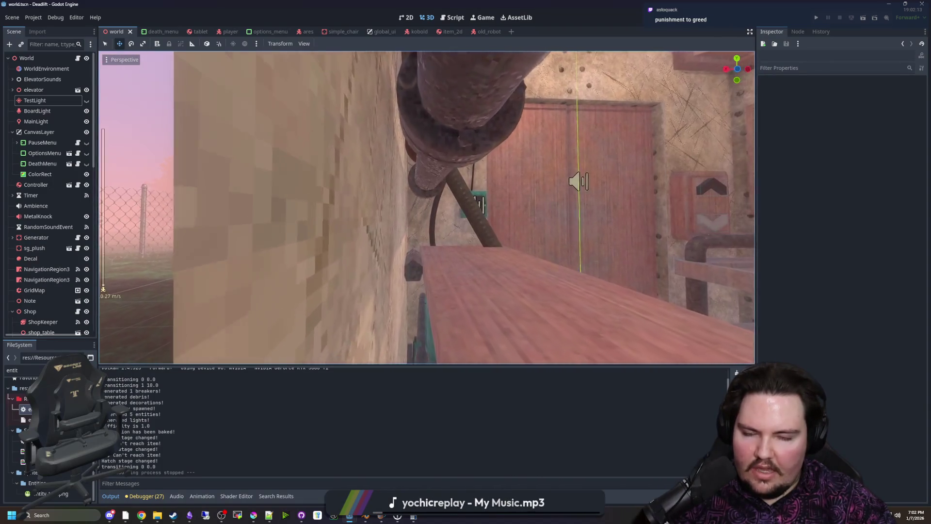
{"action": "key", "text": "w"}
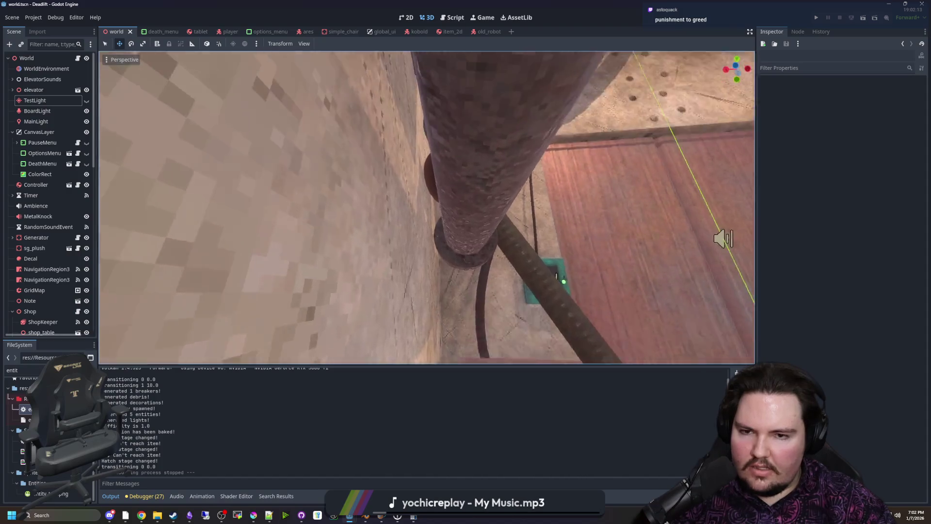
{"action": "key", "text": "w"}
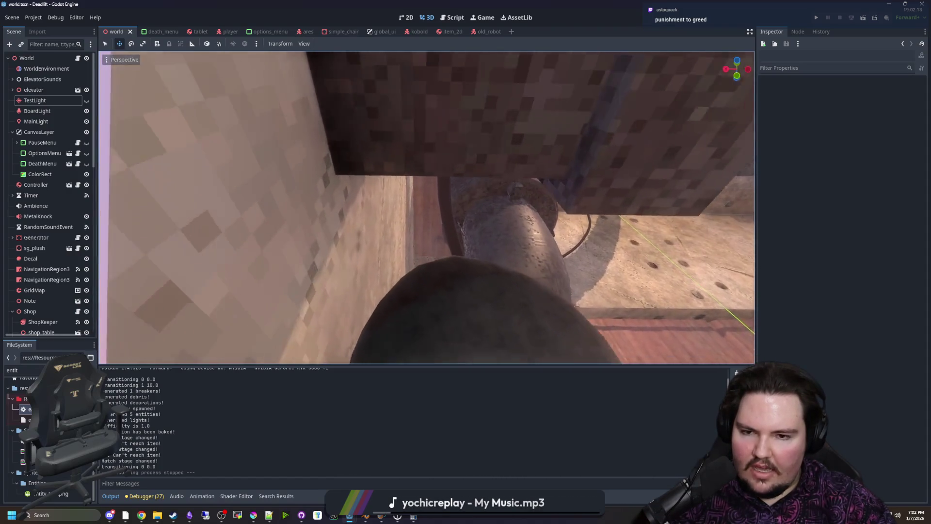
{"action": "key", "text": "w"}
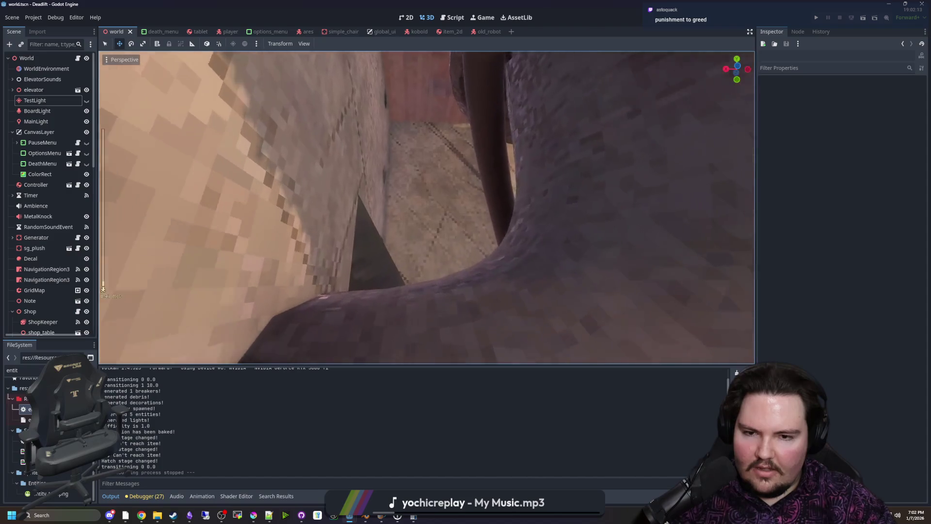
{"action": "scroll", "coordinate": [427, 207], "scroll_direction": "up", "scroll_amount": 1}
{"action": "key", "text": "w"}
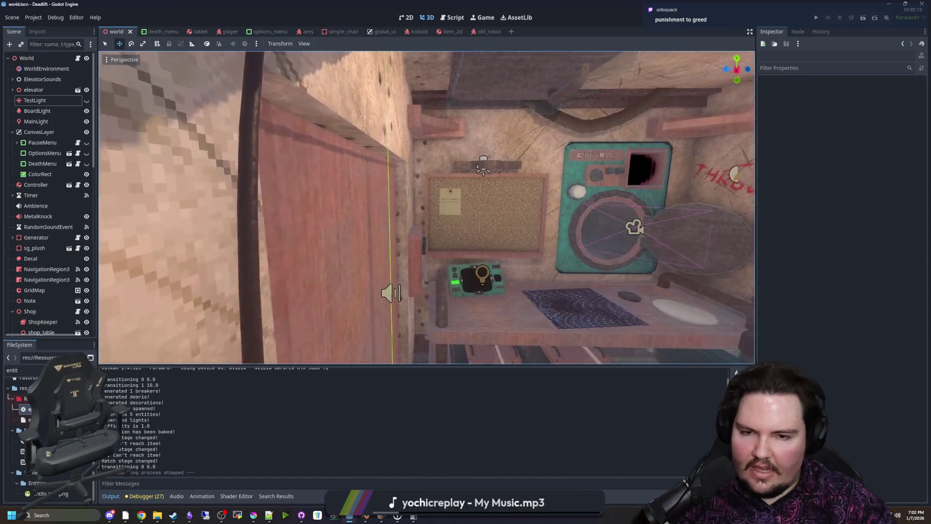
Fly up past the glowing lamp cage and ceiling beams to the rooftop vent area
{"action": "key", "text": "w"}
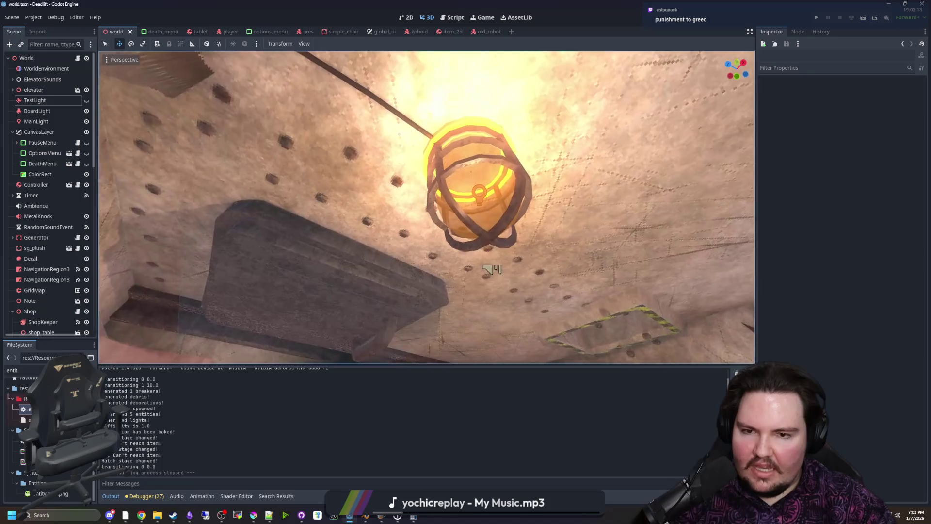
{"action": "key", "text": "w"}
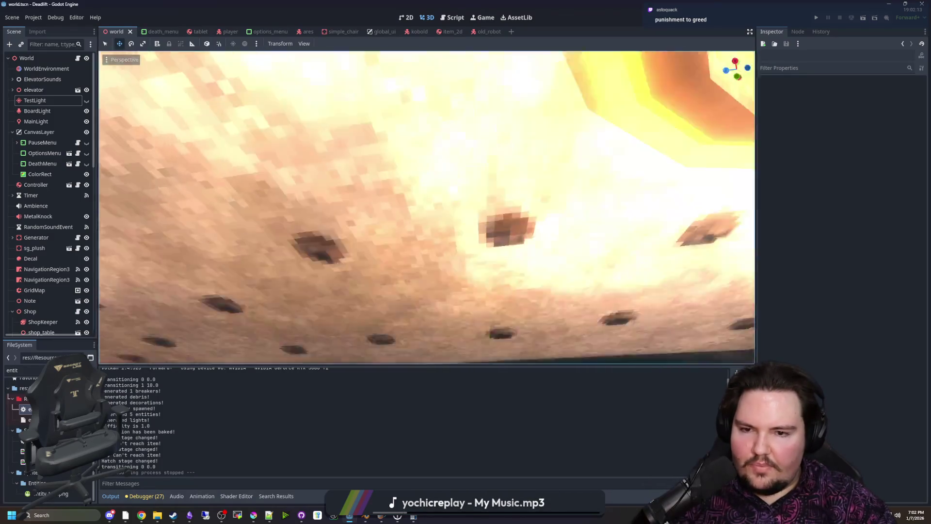
{"action": "scroll", "coordinate": [427, 207], "scroll_direction": "down", "scroll_amount": 1}
{"action": "key", "text": "w"}
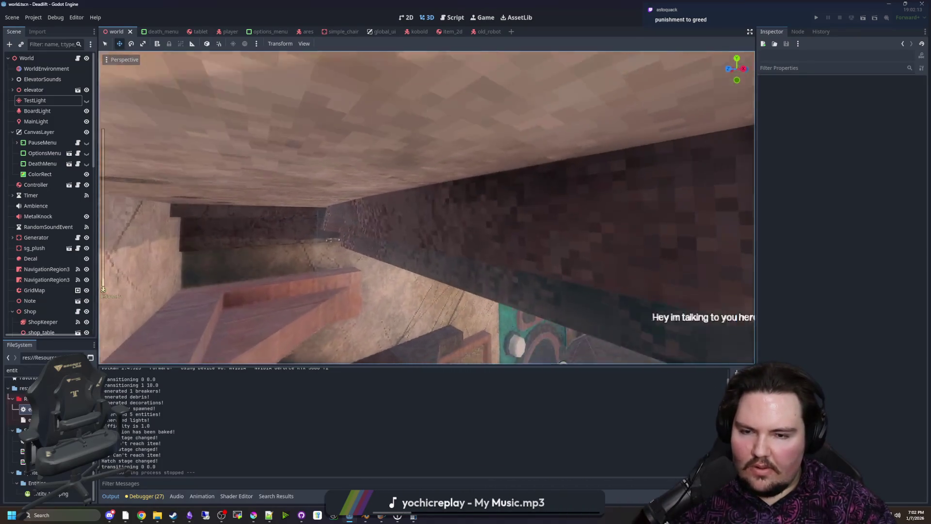
{"action": "key", "text": "w"}
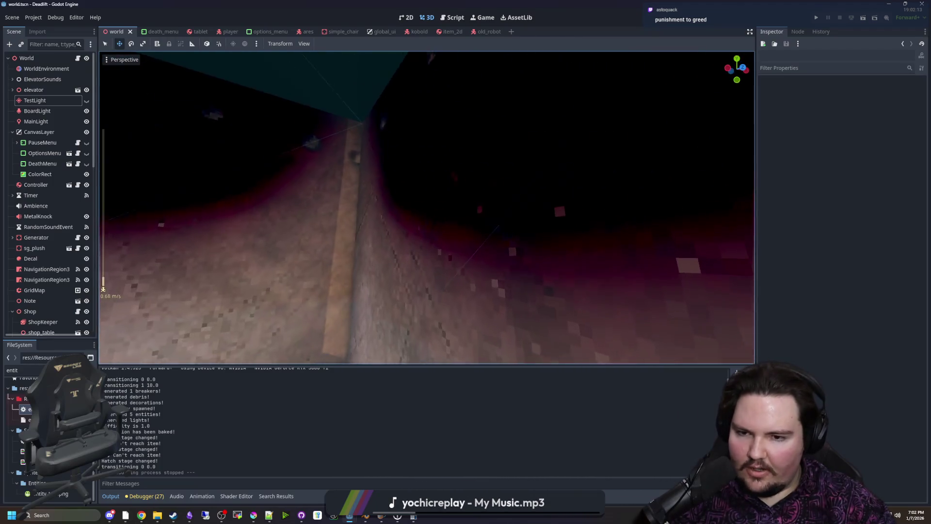
{"action": "scroll", "coordinate": [437, 224], "scroll_direction": "down", "scroll_amount": 1}
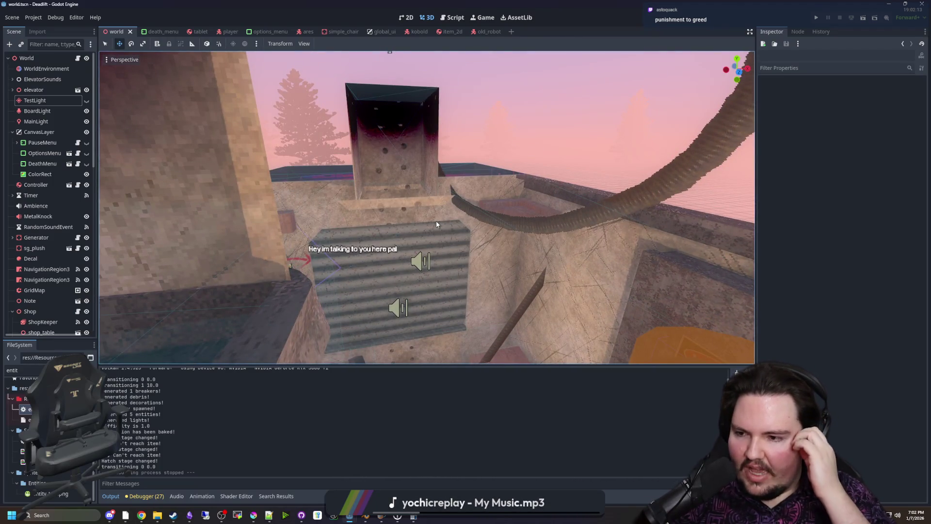
Fly through the teal vent block onto the rooftop and into the speaker room past the shopkeeper
{"action": "key", "text": "w"}
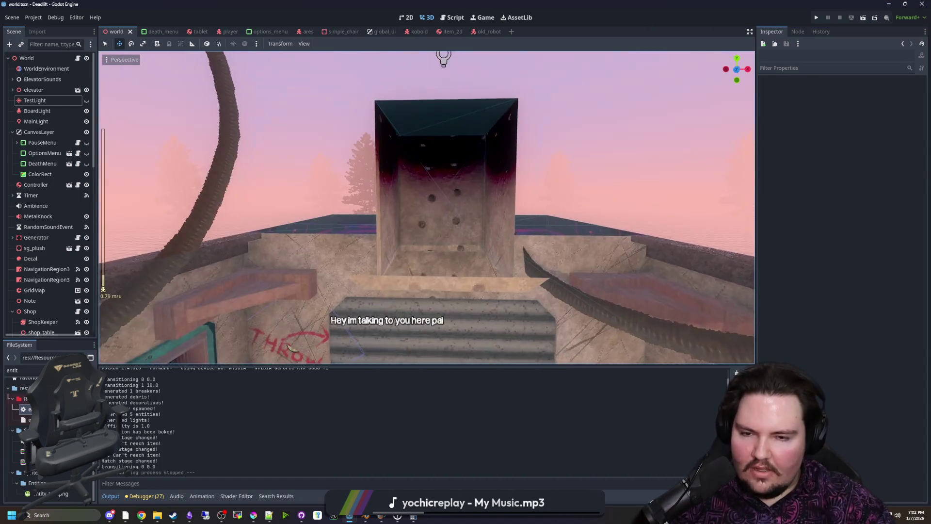
{"action": "scroll", "coordinate": [435, 220], "scroll_direction": "down", "scroll_amount": 1}
{"action": "key", "text": "w"}
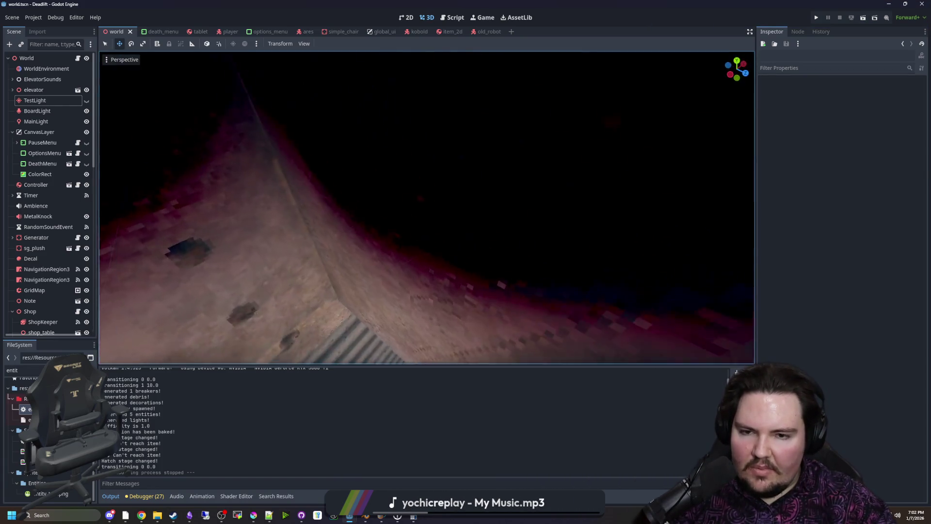
{"action": "key", "text": "w"}
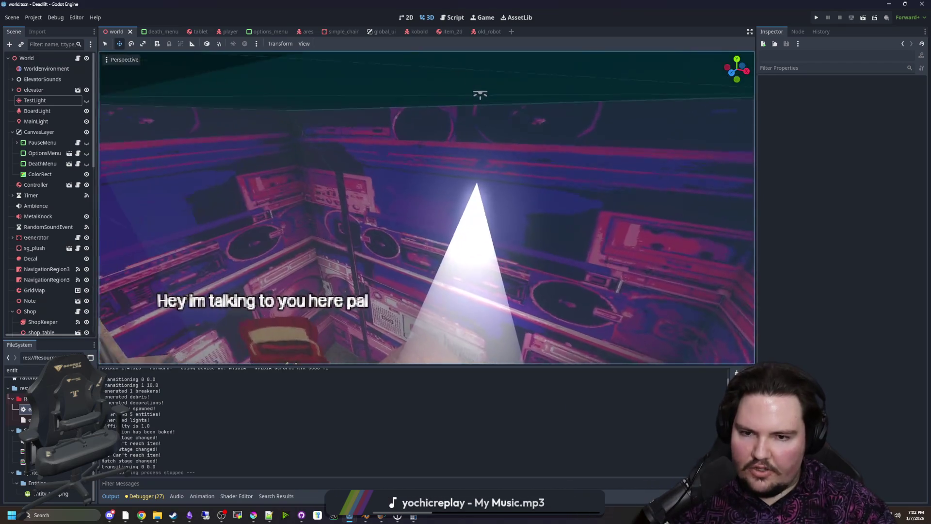
{"action": "key", "text": "w"}
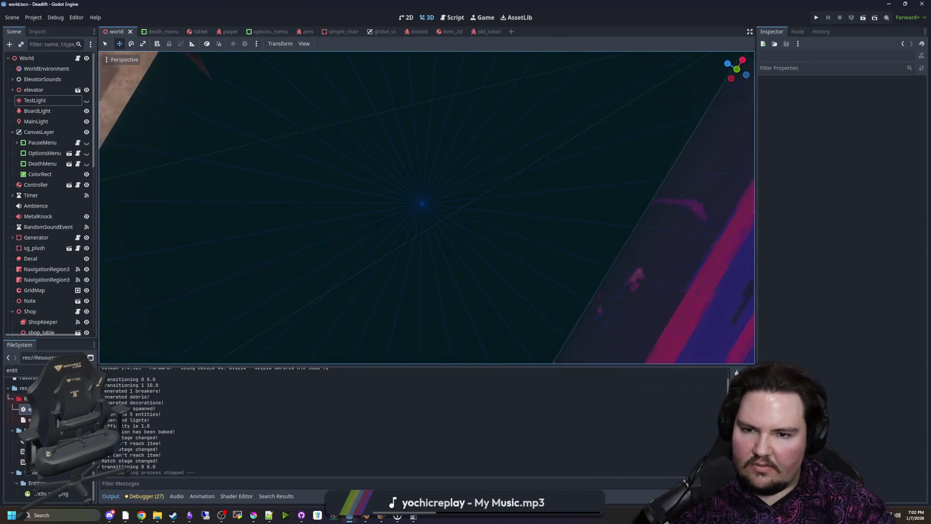
{"action": "key", "text": "w"}
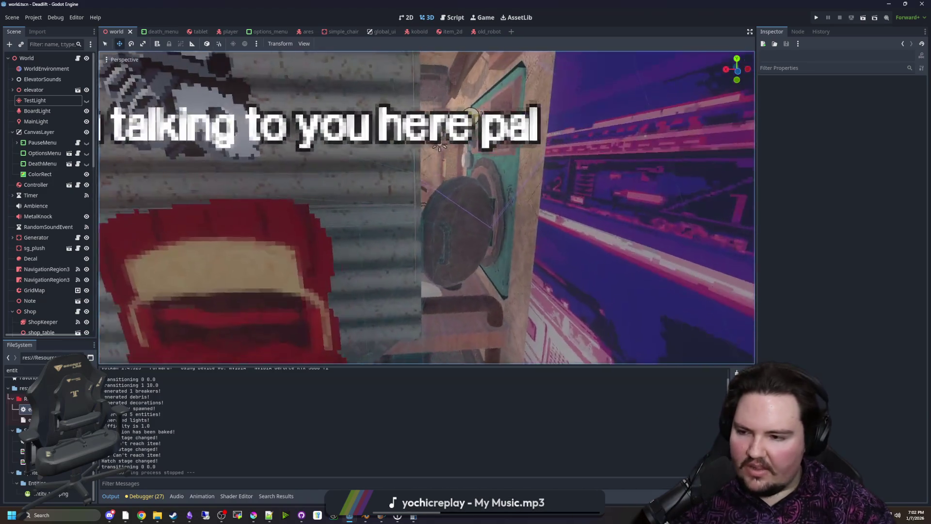
{"action": "key", "text": "w"}
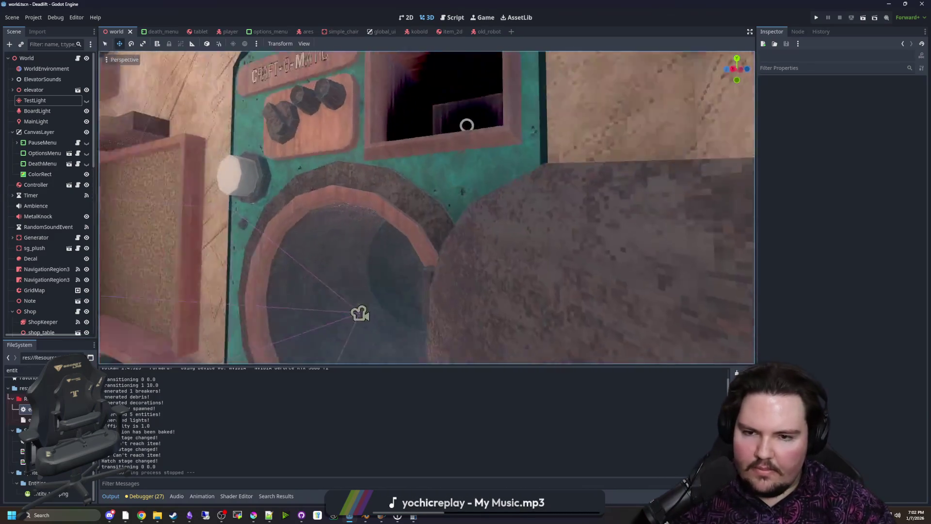
{"action": "key", "text": "w"}
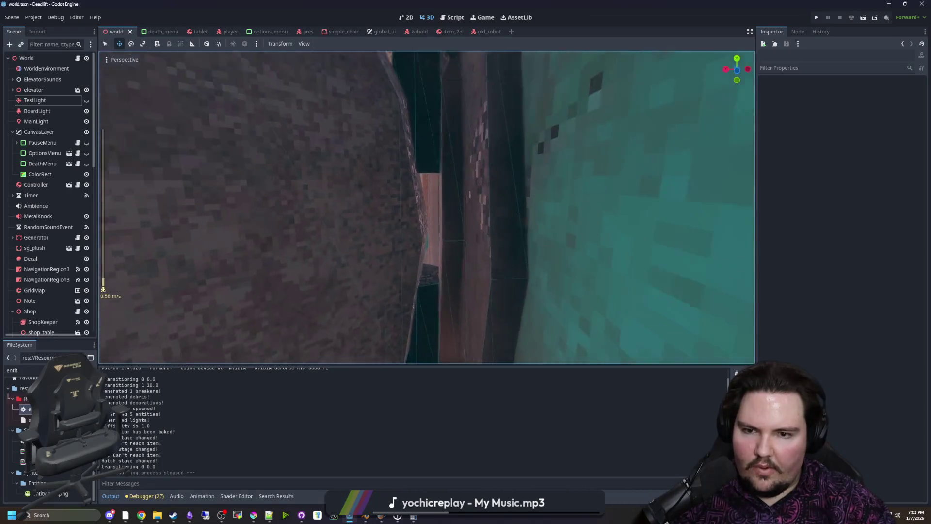
Circle the round pit, poke into the teal wall, and descend onto the teal tablet
{"action": "scroll", "coordinate": [427, 207], "scroll_direction": "down", "scroll_amount": 5}
{"action": "key", "text": "w"}
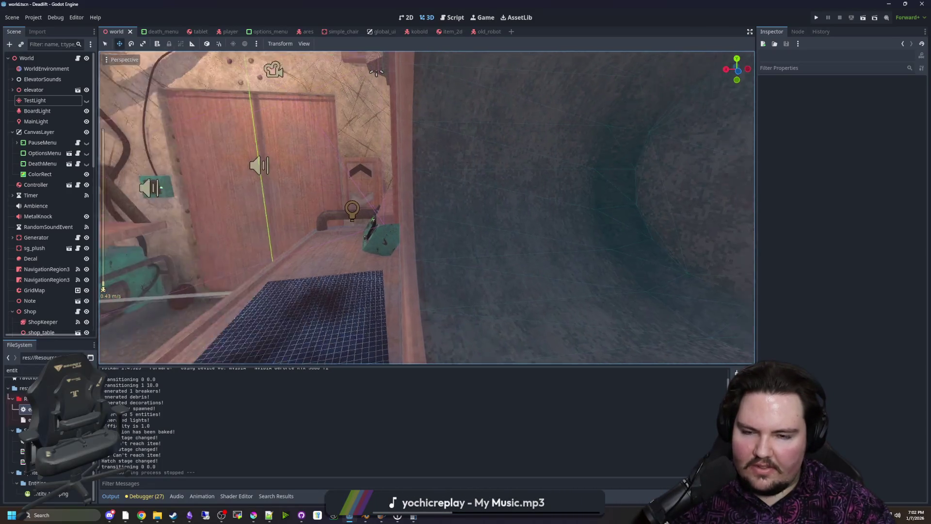
{"action": "key", "text": "w"}
{"action": "scroll", "coordinate": [427, 207], "scroll_direction": "up", "scroll_amount": 4}
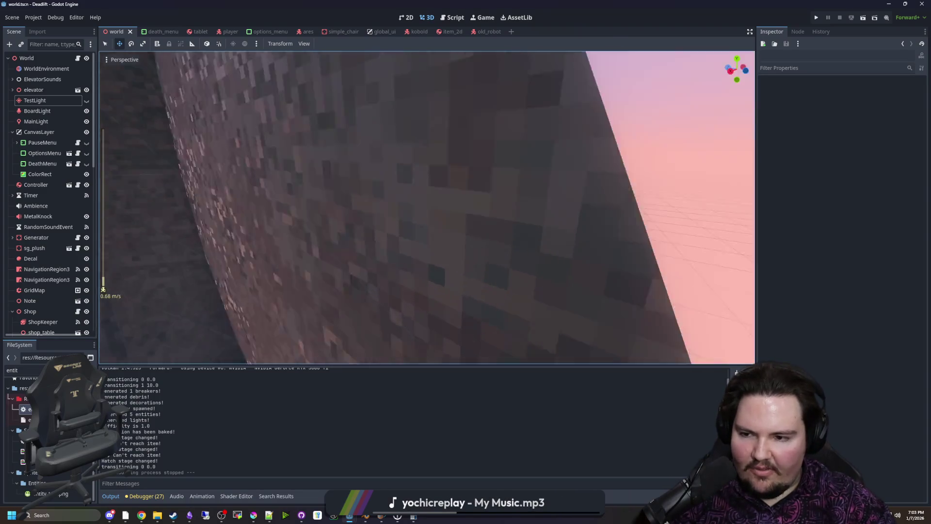
{"action": "key", "text": "s"}
{"action": "scroll", "coordinate": [427, 207], "scroll_direction": "up", "scroll_amount": 2}
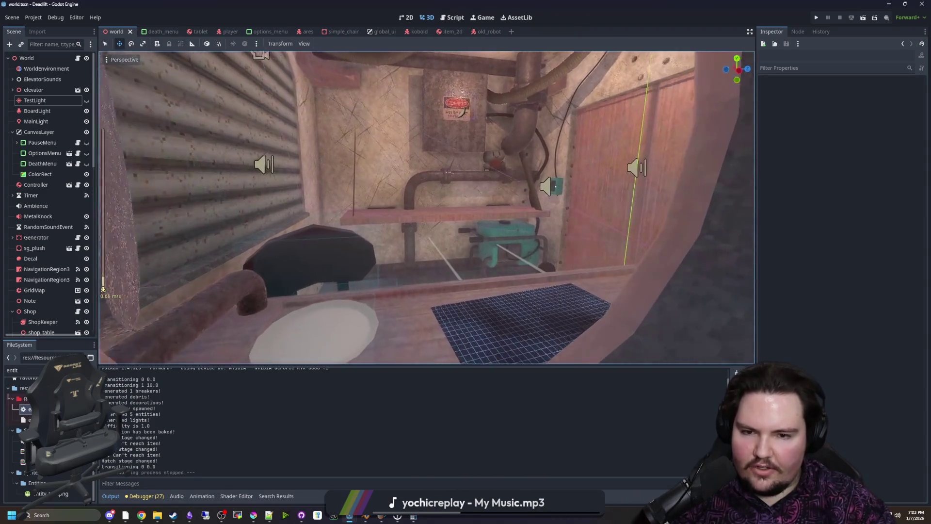
{"action": "key", "text": "w"}
{"action": "scroll", "coordinate": [427, 207], "scroll_direction": "up", "scroll_amount": 2}
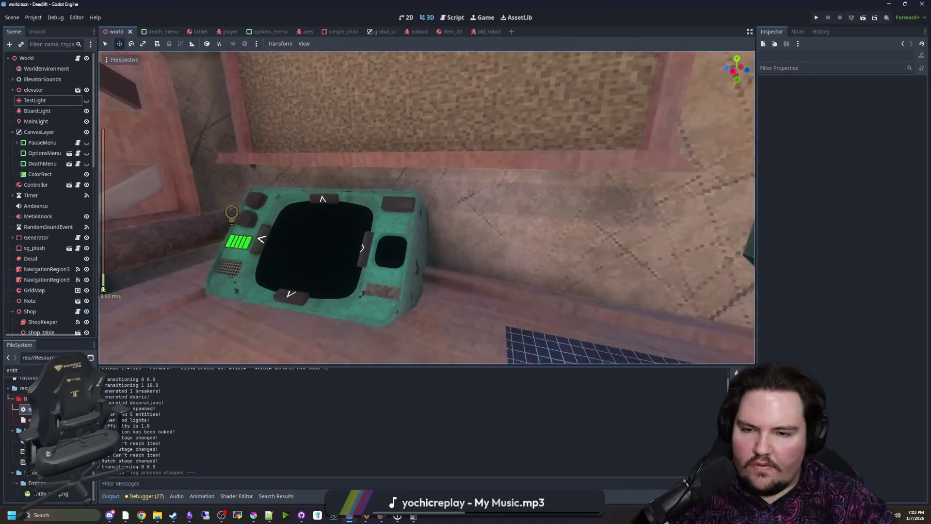
Swing past the robots and inspect the tablet on its counter up close
{"action": "key", "text": "s"}
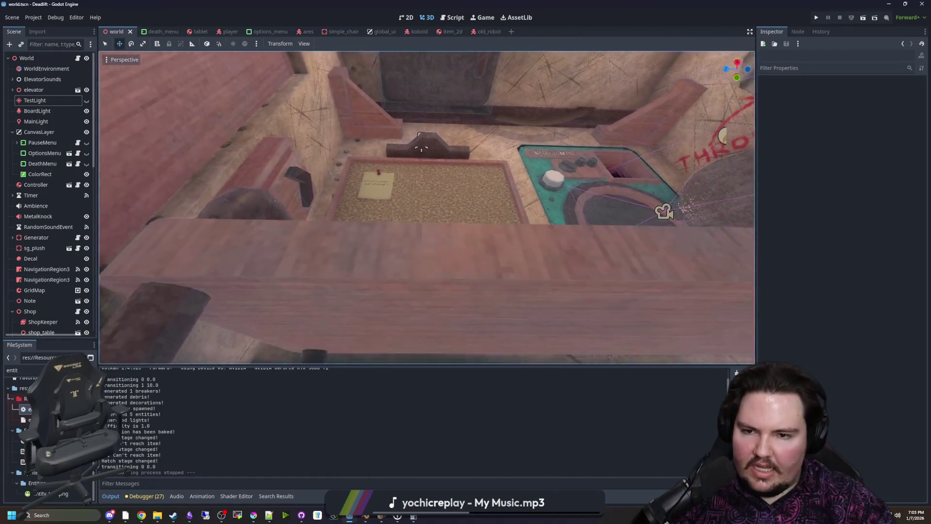
{"action": "key", "text": "s"}
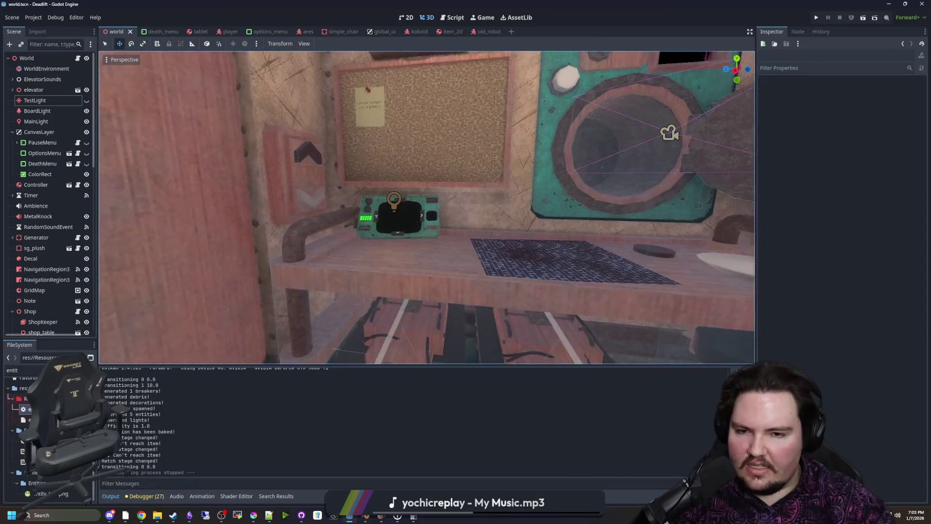
{"action": "key", "text": "w"}
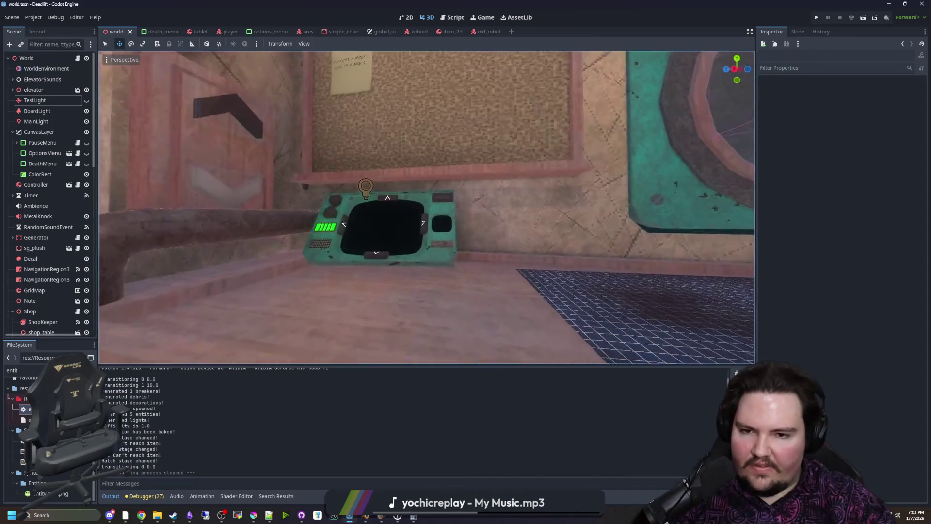
{"action": "key", "text": "w"}
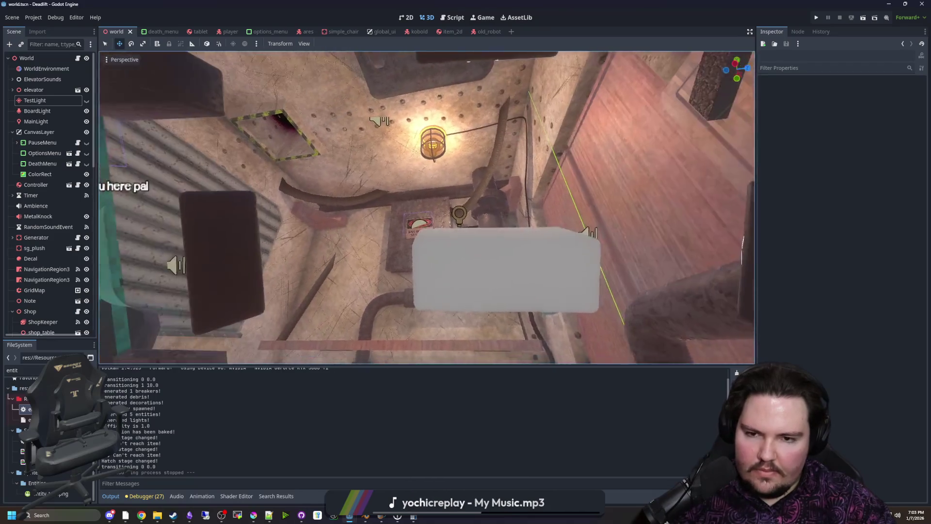
{"action": "key", "text": "s"}
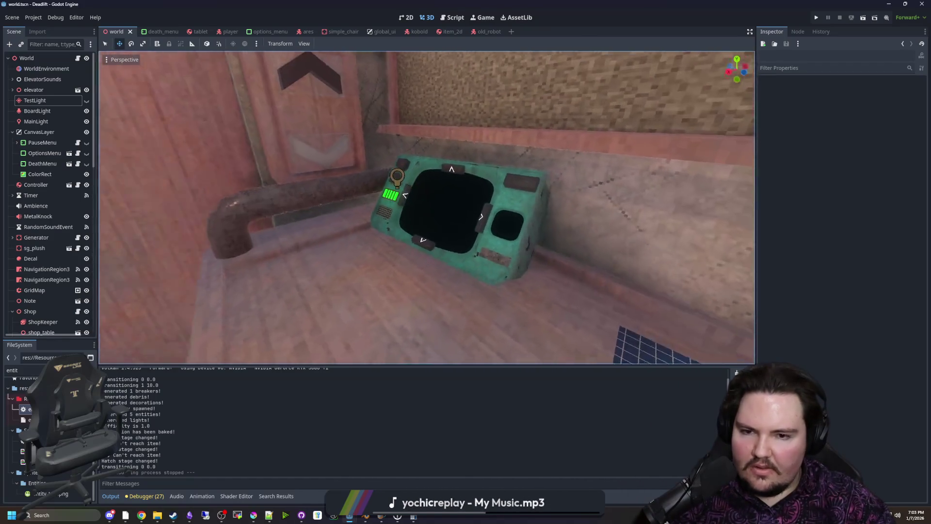
{"action": "key", "text": "w"}
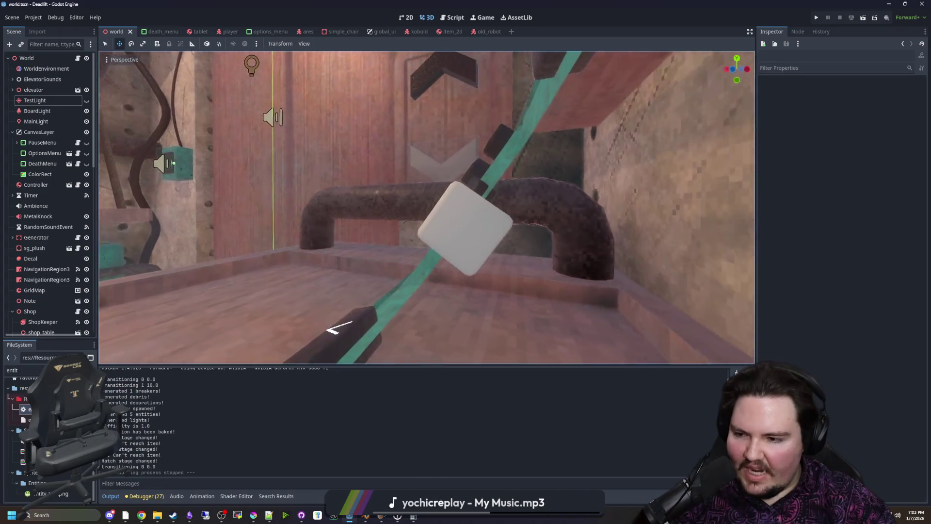
Look over the generator, then pull back for a wider view of pipes and wall
{"action": "key", "text": "s"}
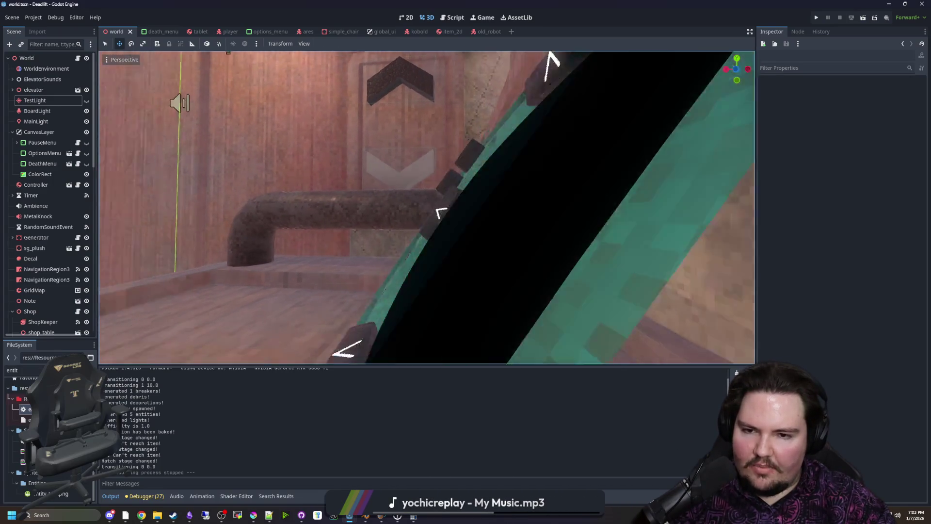
{"action": "key", "text": "w"}
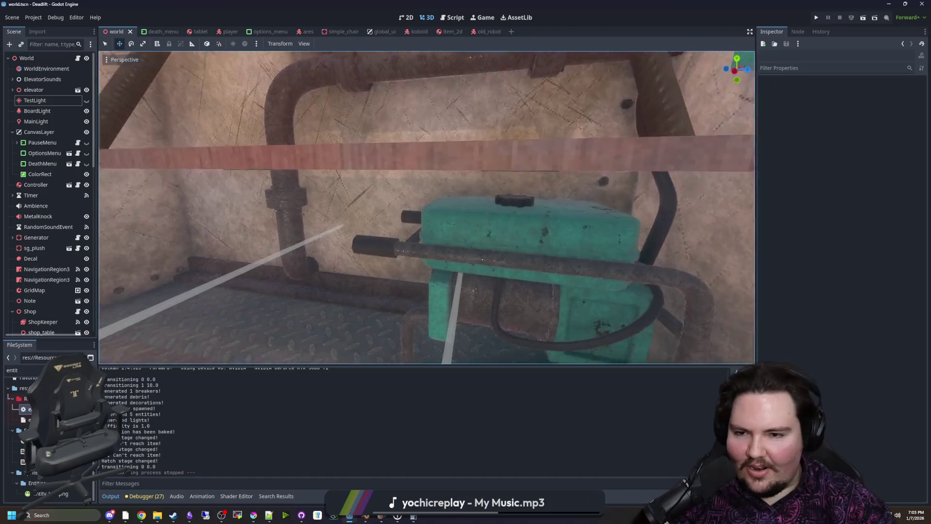
{"action": "key", "text": "w"}
{"action": "scroll", "coordinate": [426, 208], "scroll_direction": "down", "scroll_amount": 8}
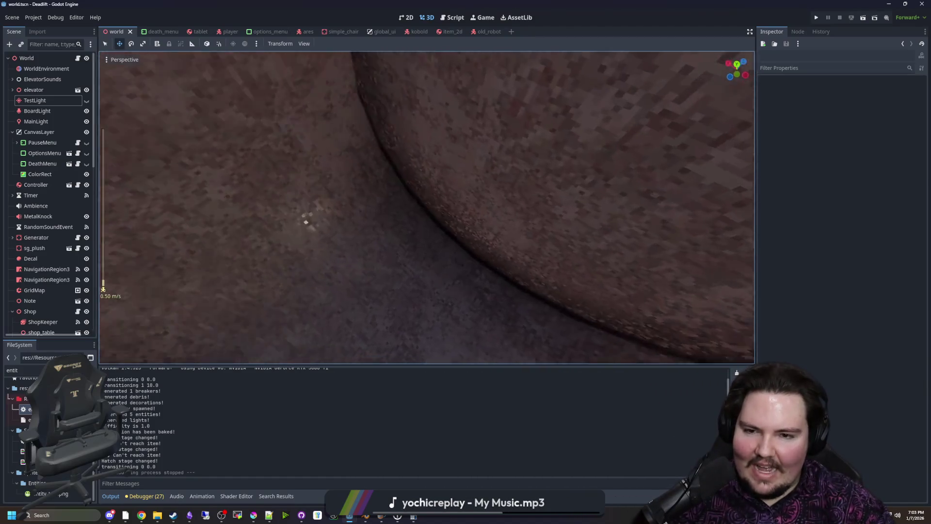
{"action": "key", "text": "s"}
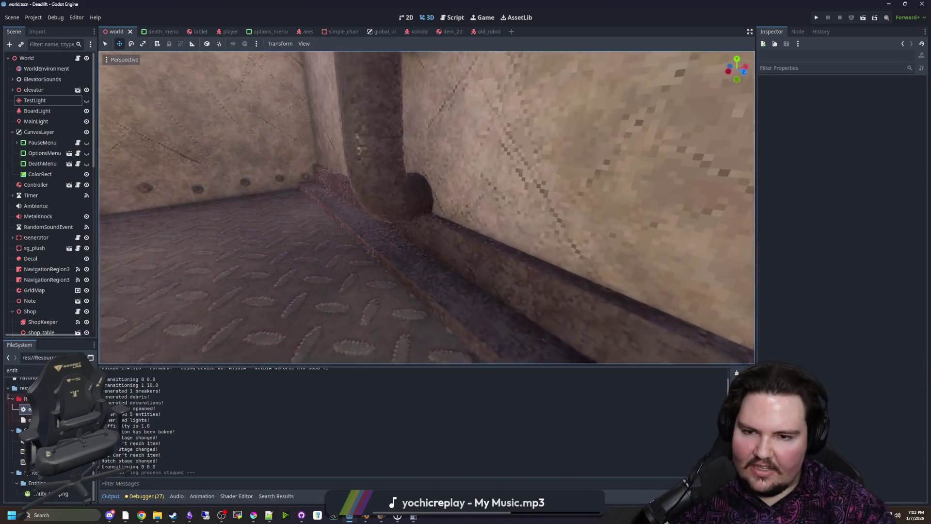
{"action": "key", "text": "s"}
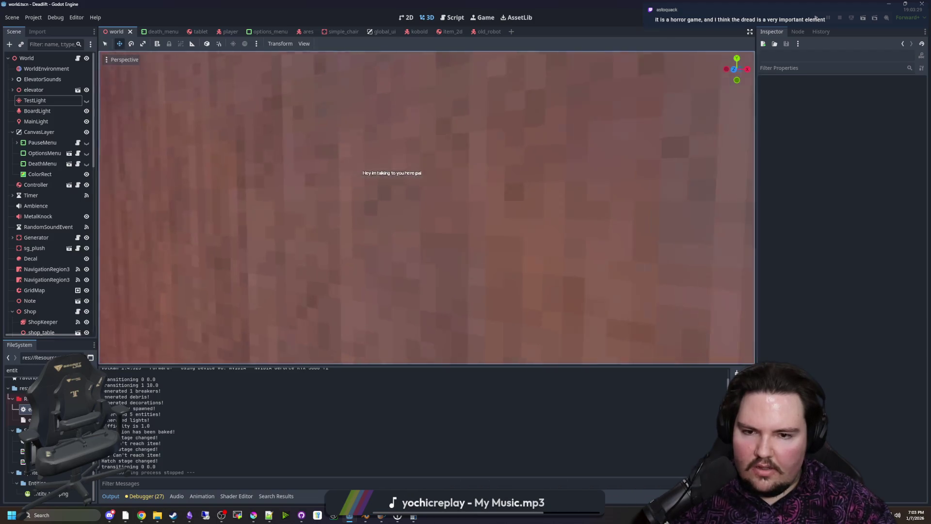
Jump the view down the tunnel and fly up close to the stone walls and next corridor
{"action": "key", "text": "f"}
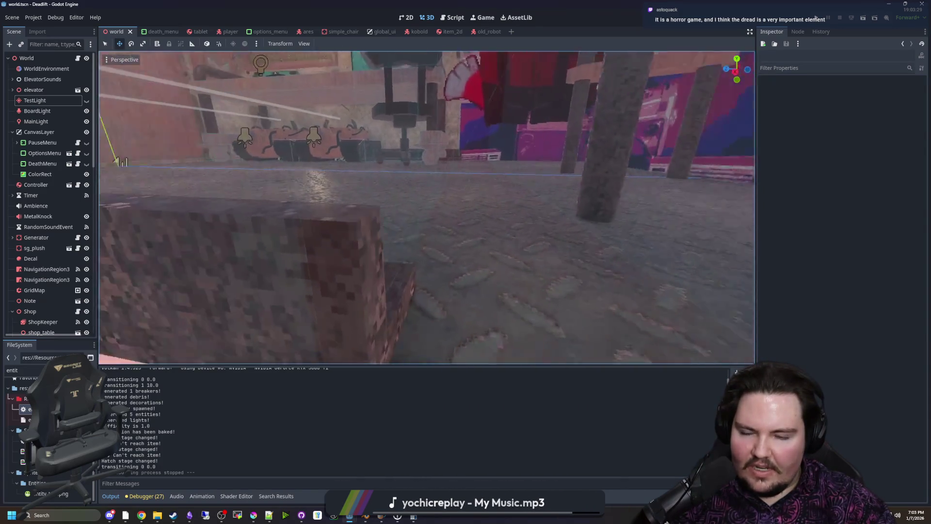
{"action": "key", "text": "w"}
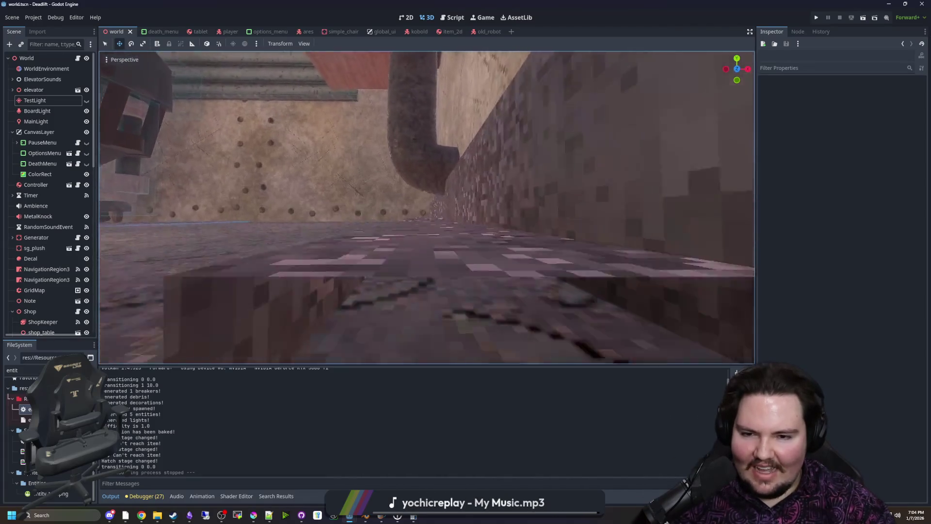
{"action": "key", "text": "w"}
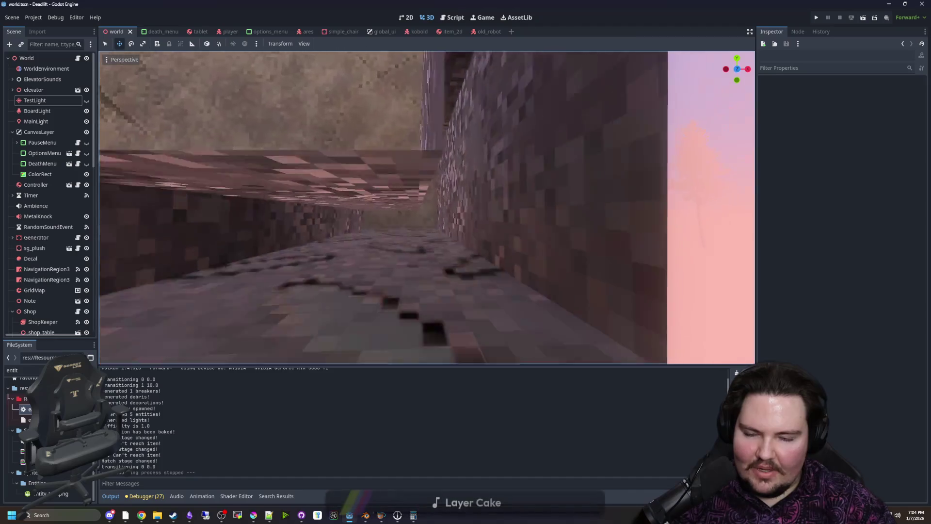
{"action": "key", "text": "w"}
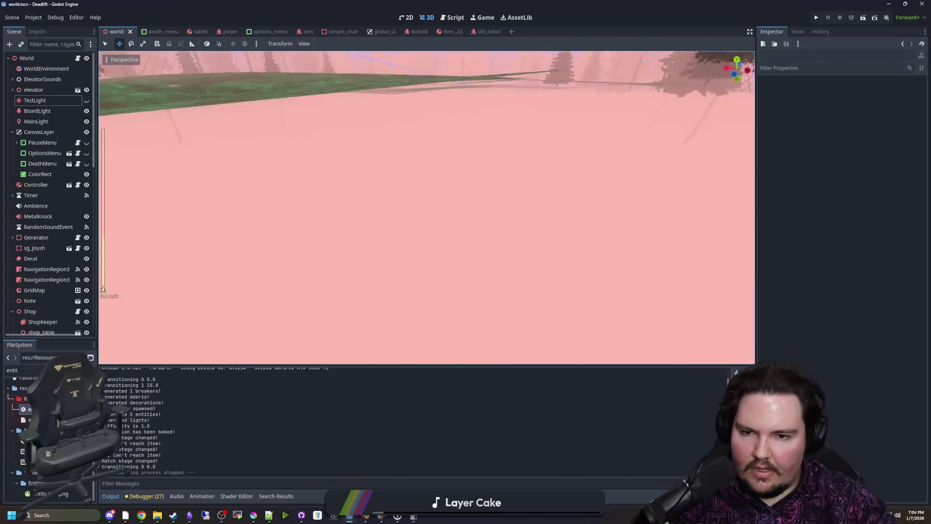
Look across the fenced field, then move into the elevator up to its ceiling lamp
{"action": "left_click_drag", "start_coordinate": [427, 207], "coordinate": [427, 161]}
{"action": "mouse_move", "coordinate": [427, 207]}
{"action": "left_mouse_down"}
{"action": "mouse_move", "coordinate": [340, 207]}
{"action": "mouse_move", "coordinate": [334, 198]}
{"action": "left_mouse_up"}
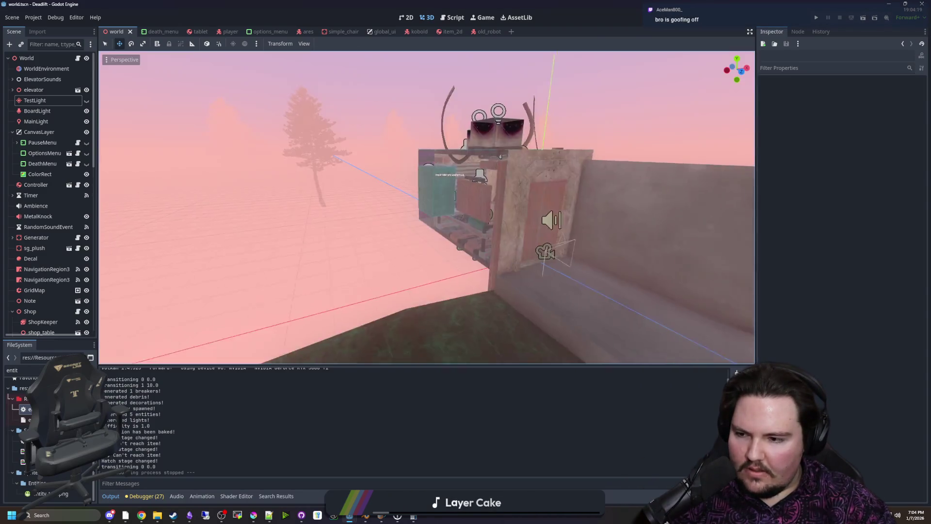
{"action": "mouse_move", "coordinate": [427, 207]}
{"action": "left_mouse_down"}
{"action": "mouse_move", "coordinate": [436, 207]}
{"action": "mouse_move", "coordinate": [379, 208]}
{"action": "mouse_move", "coordinate": [427, 185]}
{"action": "mouse_move", "coordinate": [340, 204]}
{"action": "left_mouse_up"}
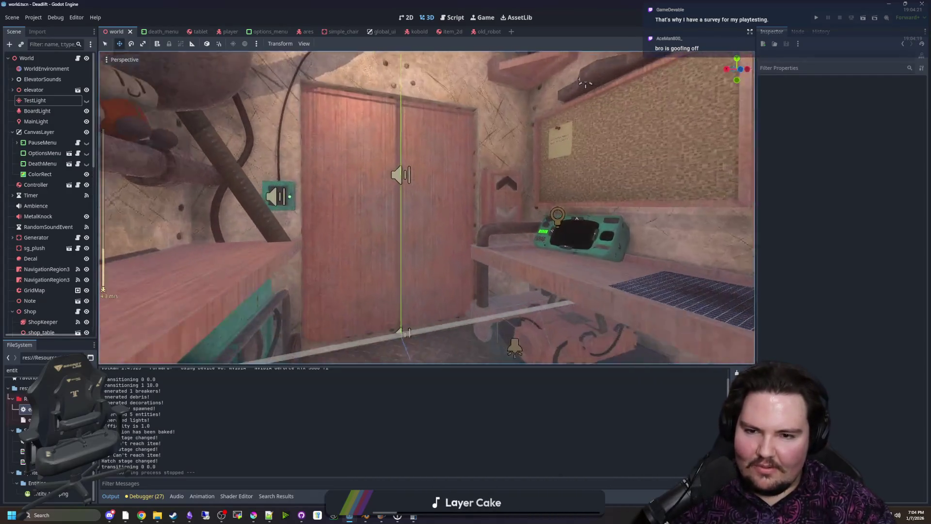
{"action": "scroll", "coordinate": [427, 207], "scroll_direction": "up", "scroll_amount": 2}
{"action": "mouse_move", "coordinate": [427, 208]}
{"action": "left_mouse_down"}
{"action": "mouse_move", "coordinate": [456, 213]}
{"action": "mouse_move", "coordinate": [485, 242]}
{"action": "mouse_move", "coordinate": [397, 204]}
{"action": "mouse_move", "coordinate": [383, 173]}
{"action": "mouse_move", "coordinate": [403, 228]}
{"action": "mouse_move", "coordinate": [417, 209]}
{"action": "mouse_move", "coordinate": [436, 224]}
{"action": "mouse_move", "coordinate": [407, 239]}
{"action": "mouse_move", "coordinate": [418, 195]}
{"action": "mouse_move", "coordinate": [431, 197]}
{"action": "left_mouse_up"}
Select the Note on the bulletin board, then run the project with F5
{"action": "left_click_drag", "start_coordinate": [395, 156], "coordinate": [393, 163]}
{"action": "left_click_drag", "start_coordinate": [342, 187], "coordinate": [316, 191]}
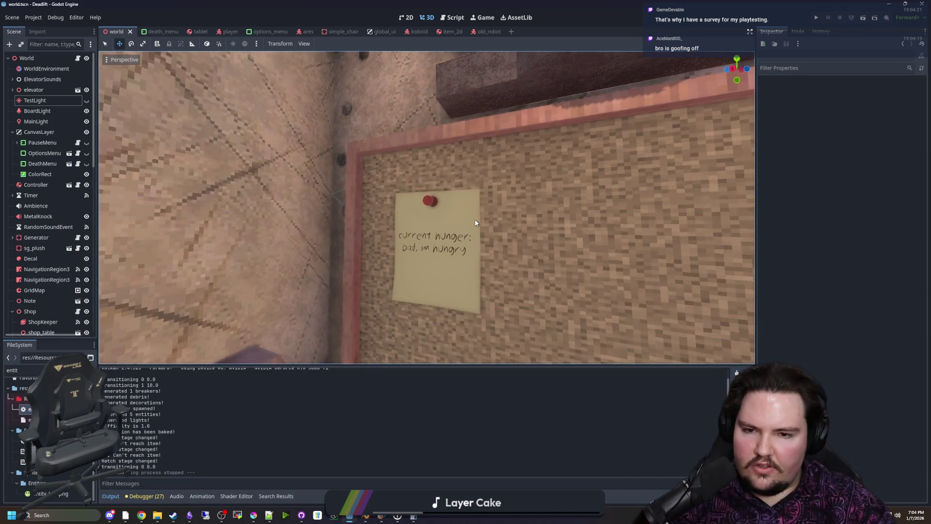
{"action": "left_click", "coordinate": [485, 245]}
{"action": "mouse_move", "coordinate": [508, 247]}
{"action": "left_mouse_down"}
{"action": "mouse_move", "coordinate": [543, 265]}
{"action": "mouse_move", "coordinate": [526, 261]}
{"action": "mouse_move", "coordinate": [523, 277]}
{"action": "mouse_move", "coordinate": [485, 267]}
{"action": "mouse_move", "coordinate": [320, 185]}
{"action": "left_mouse_up"}
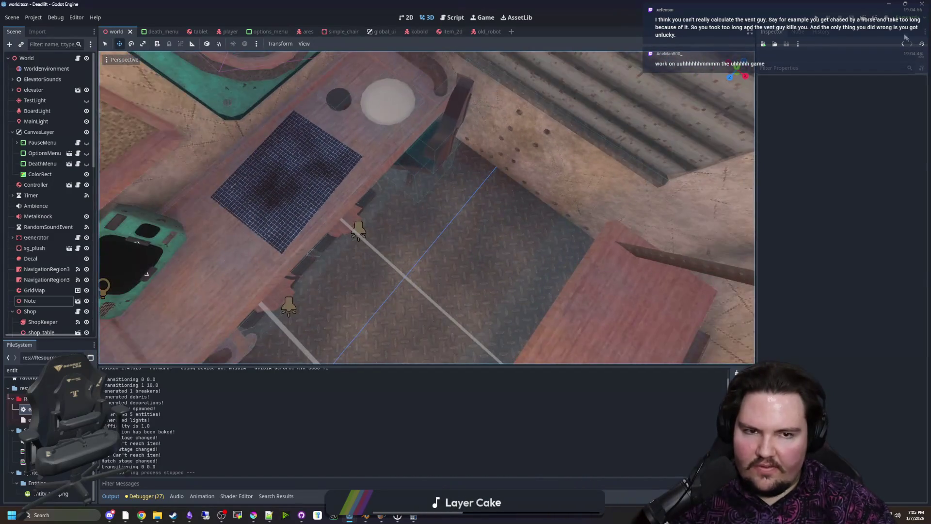
{"action": "key", "text": "F5"}
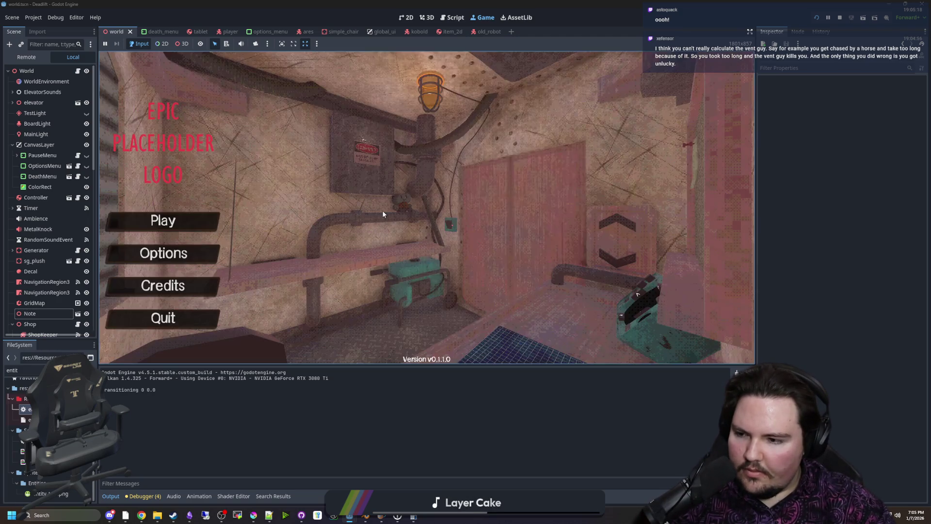
Start Play, ride the elevator down, walk the breakroom corridor and return to the elevator shop
{"action": "left_click", "coordinate": [193, 218]}
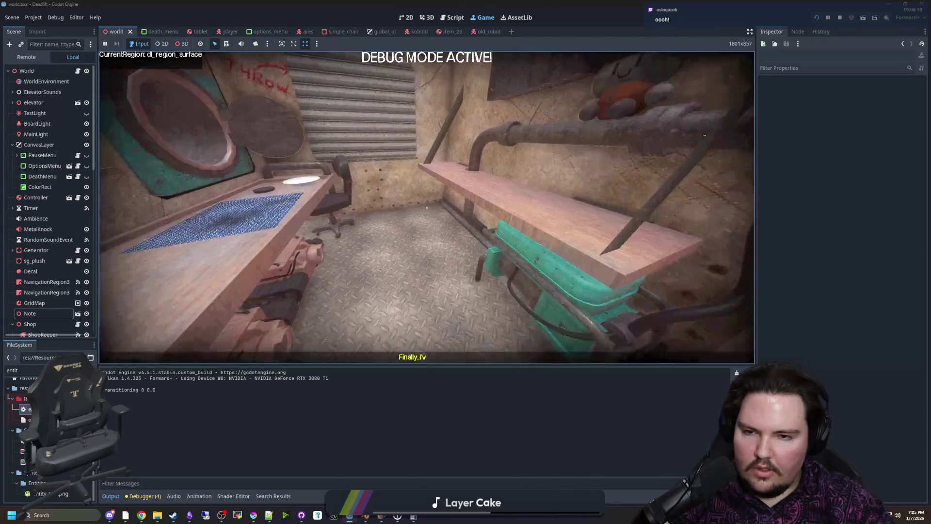
{"action": "key", "text": "e"}
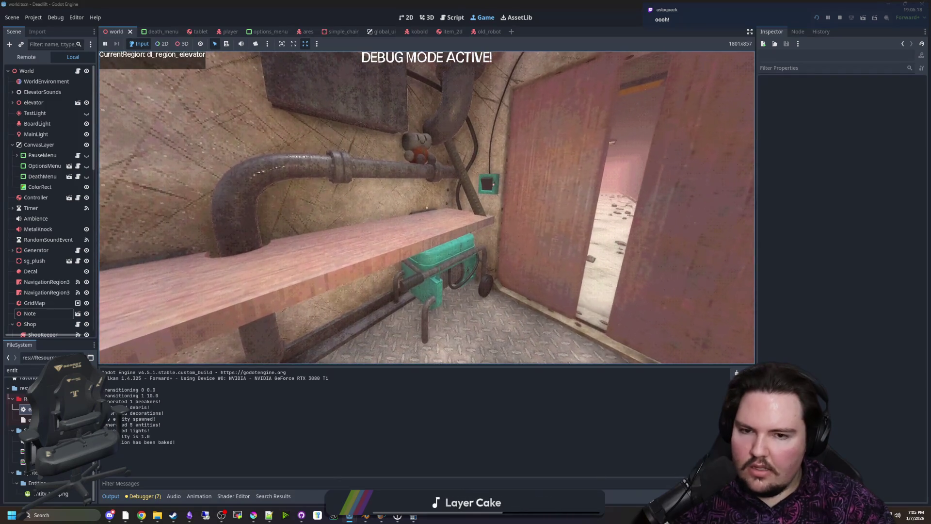
{"action": "key", "text": "w"}
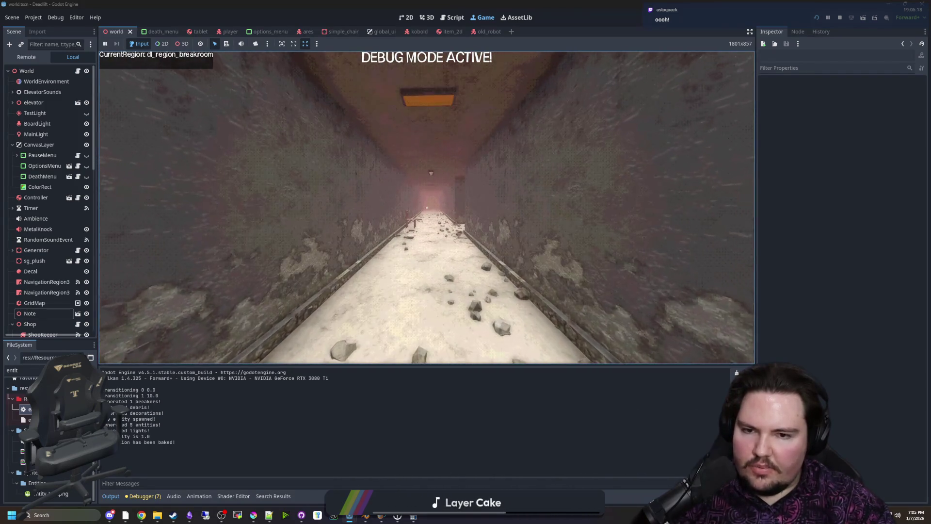
{"action": "key", "text": "w"}
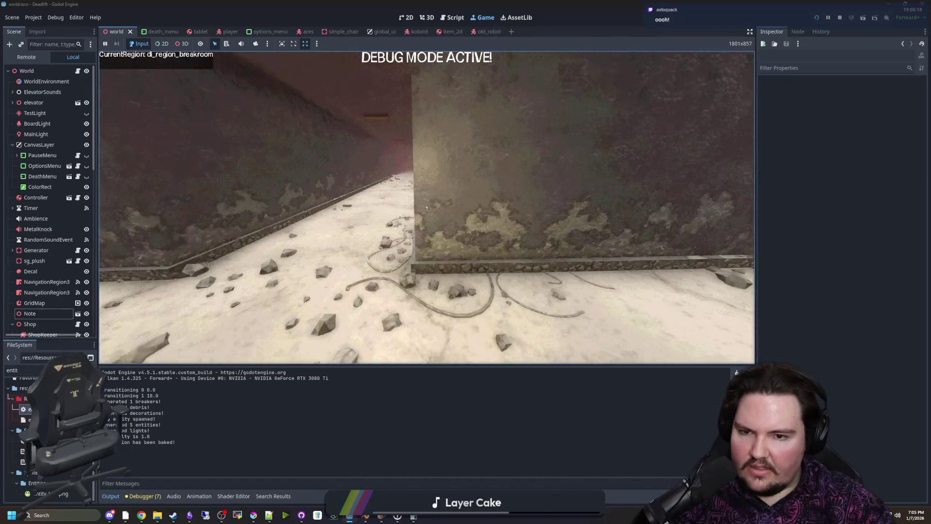
{"action": "key", "text": "s"}
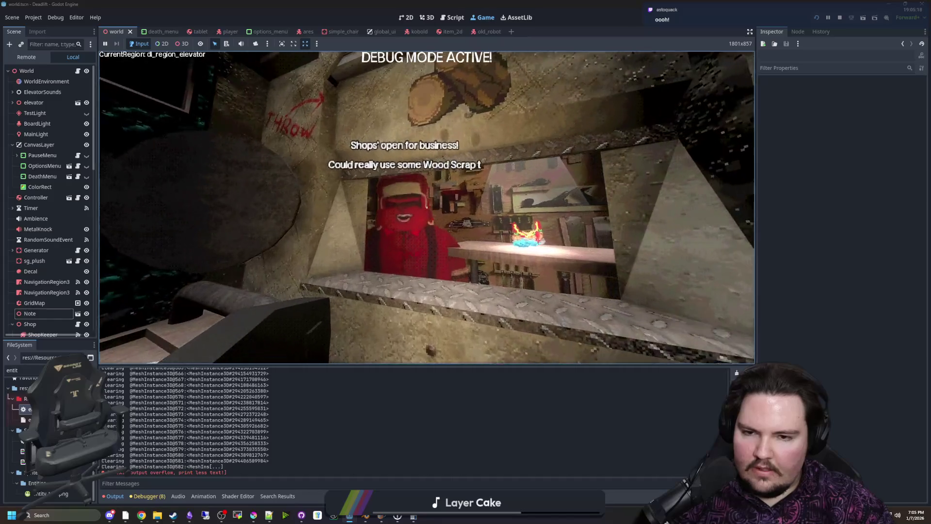
Reposition in front of the shop and spawn wood scrap with the /give wood_scrap console command
{"action": "key", "text": "s"}
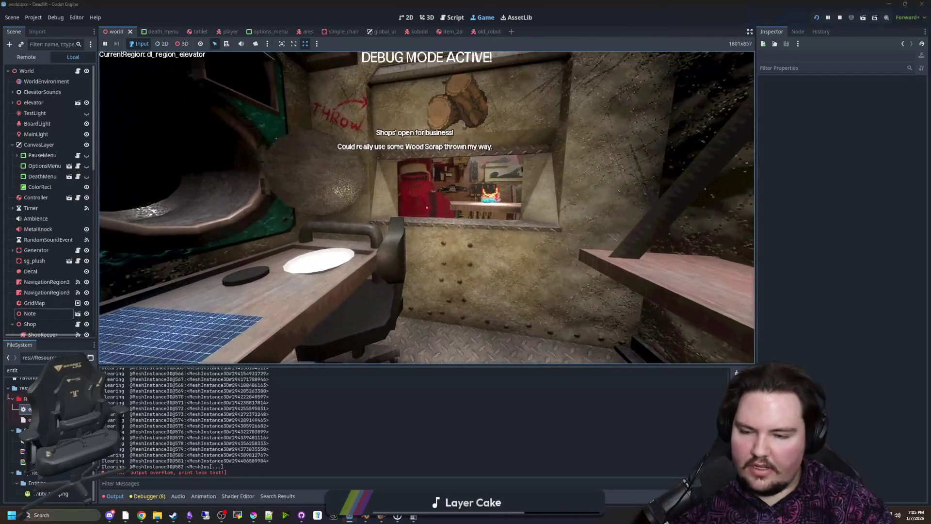
{"action": "key", "text": "a"}
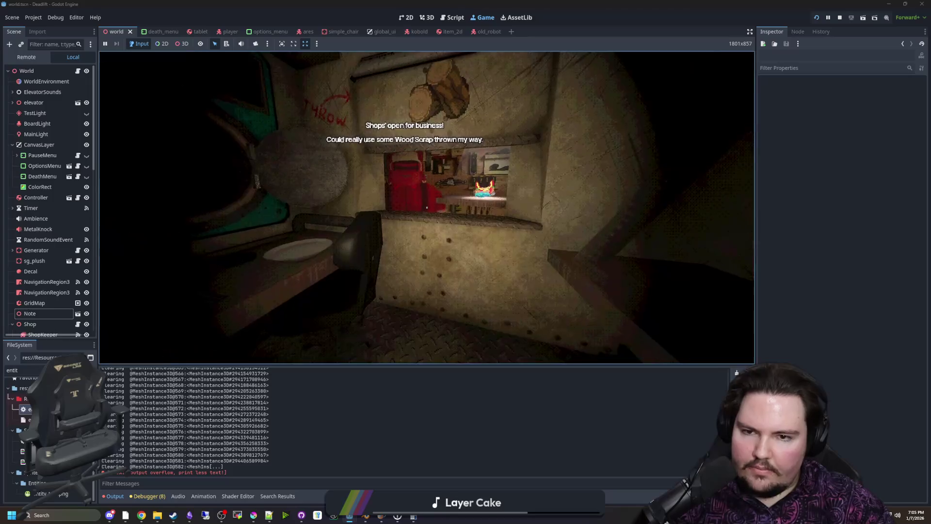
{"action": "type", "text": "/"}
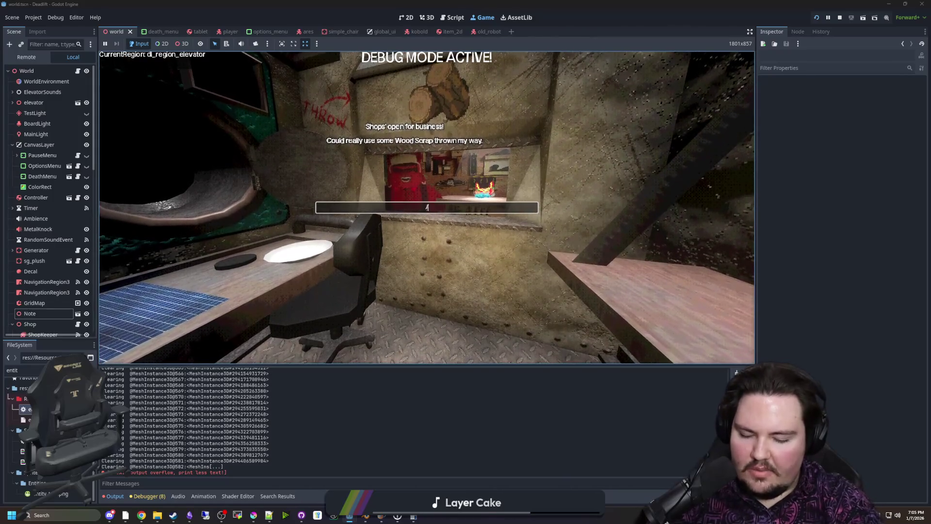
{"action": "type", "text": "give wood_scrap"}
{"action": "key", "text": "Return"}
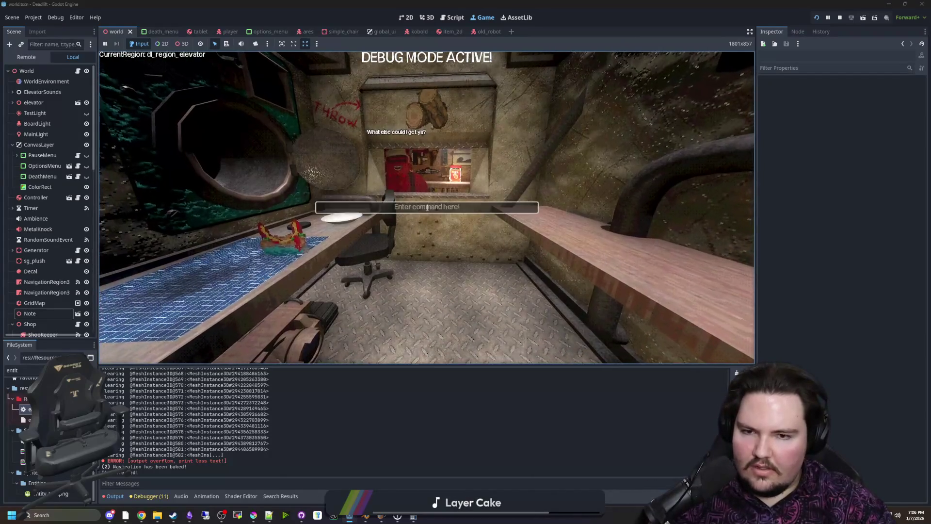
{"action": "type", "text": "/give wood_"}
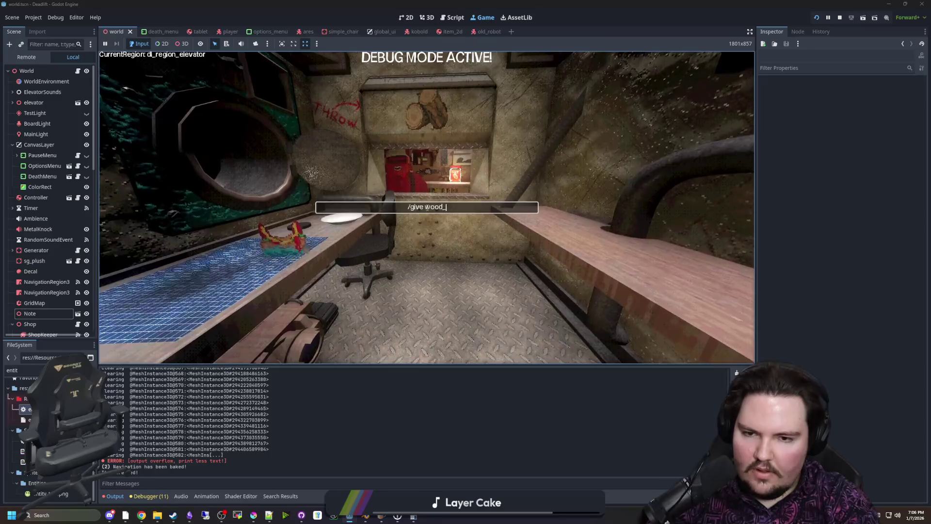
{"action": "key", "text": "Return"}
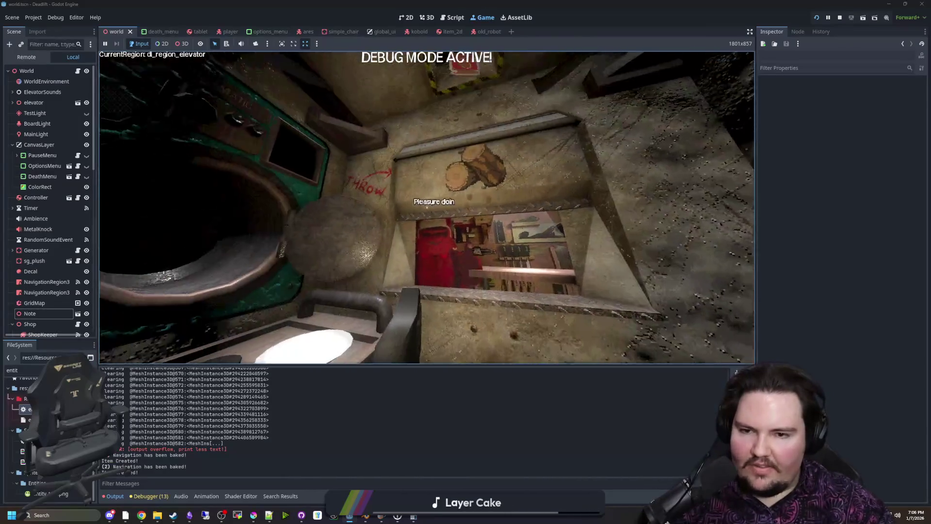
Pick up the NUT jar, hand it to the shopkeeper, then pause and quit to the main menu
{"action": "key", "text": "e"}
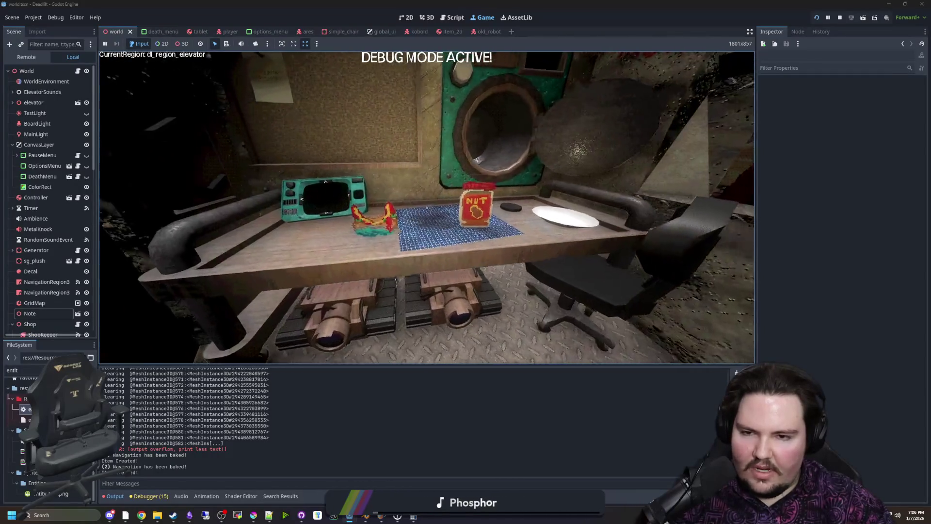
{"action": "key", "text": "e"}
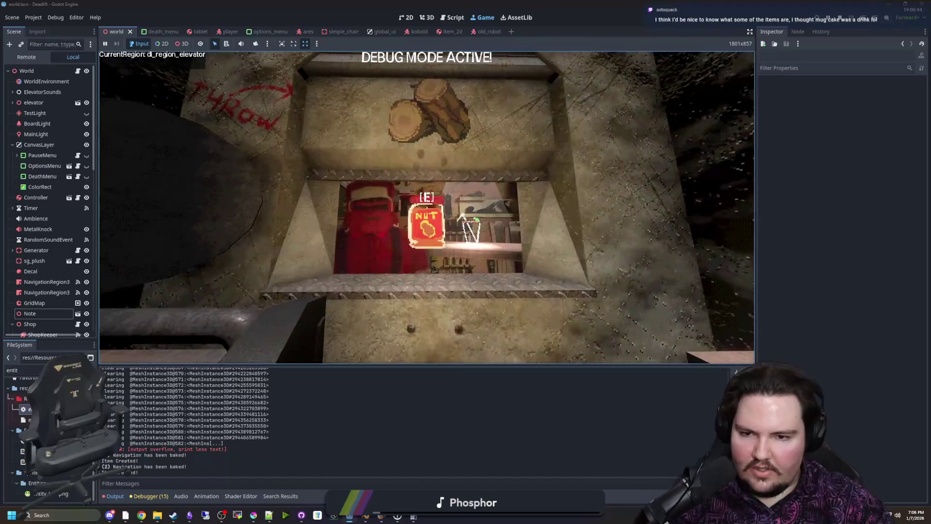
{"action": "key", "text": "e"}
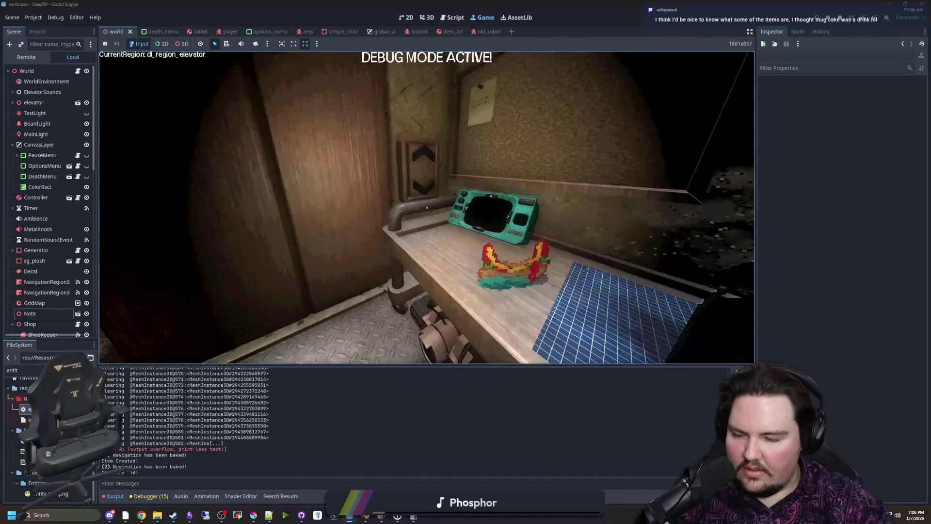
{"action": "key", "text": "Escape"}
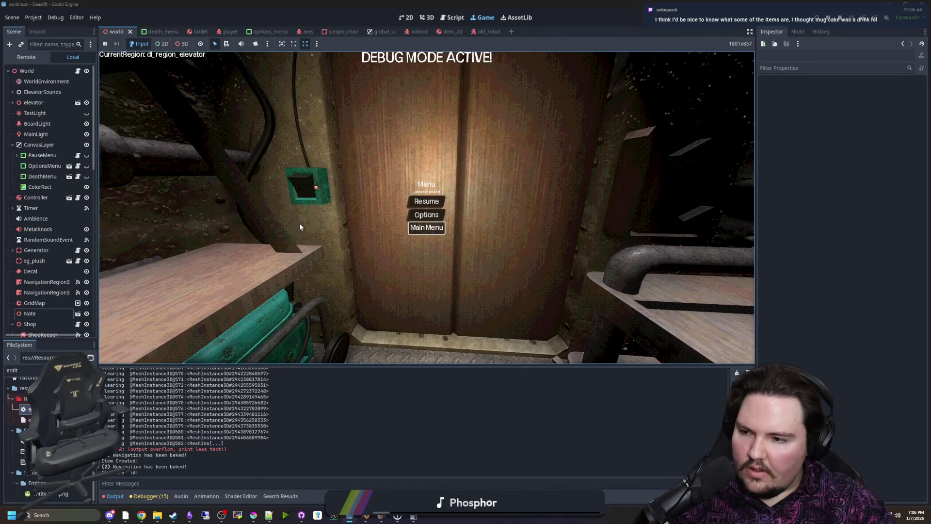
{"action": "key", "text": "Return"}
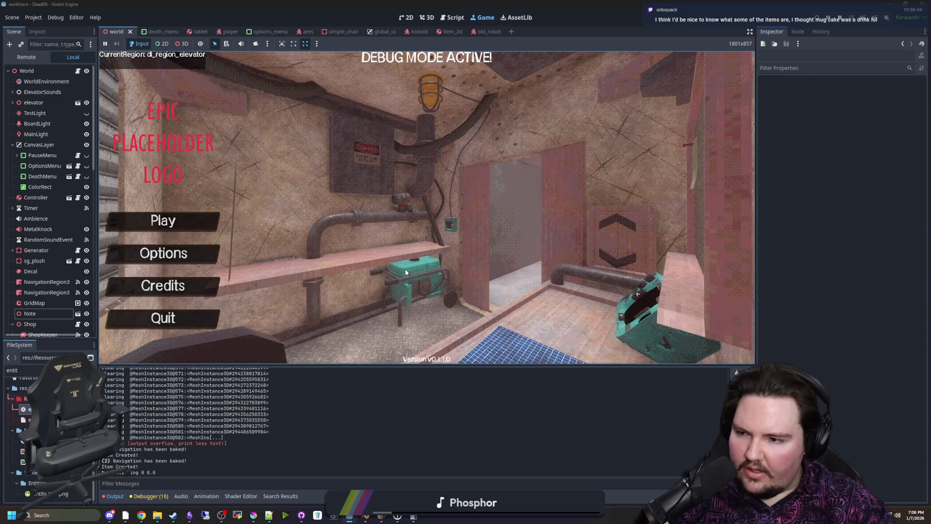
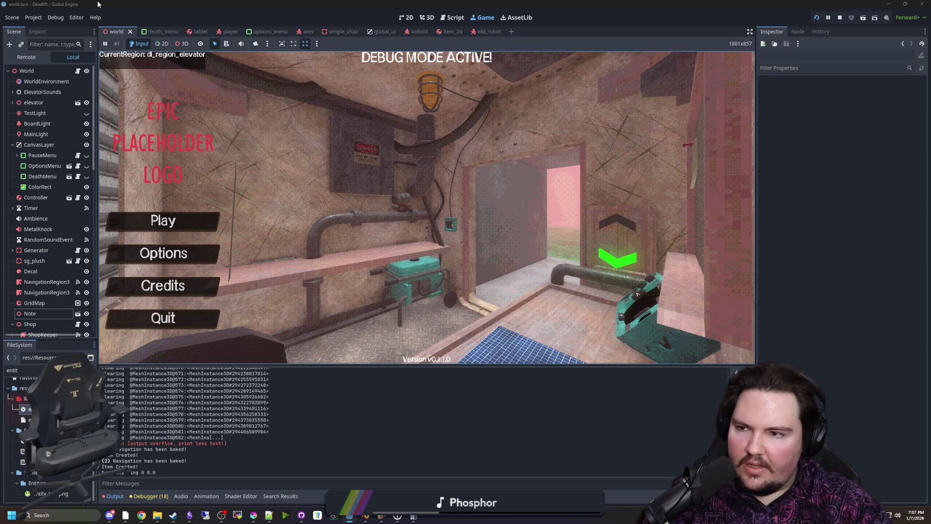
Open Project Settings and browse the Run and GDScript warning categories
{"action": "left_click", "coordinate": [33, 17]}
{"action": "left_click", "coordinate": [49, 35]}
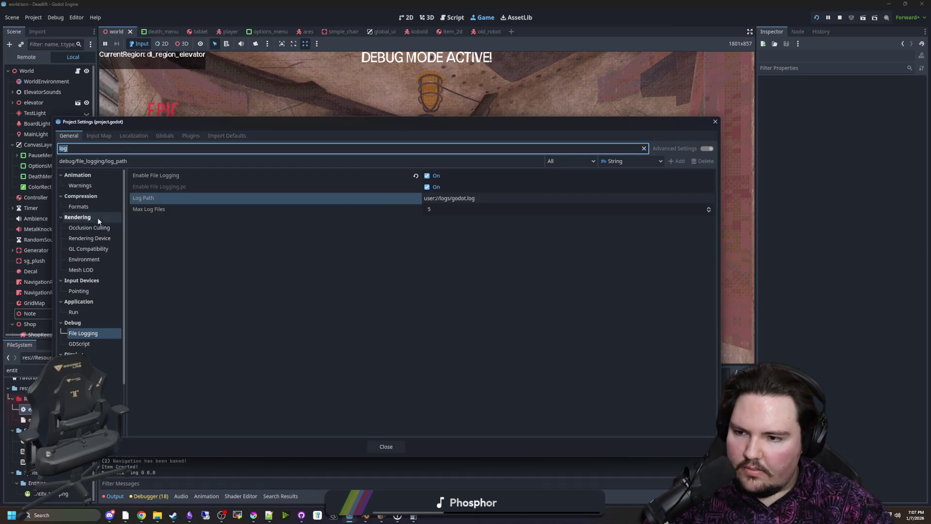
{"action": "left_click", "coordinate": [78, 313]}
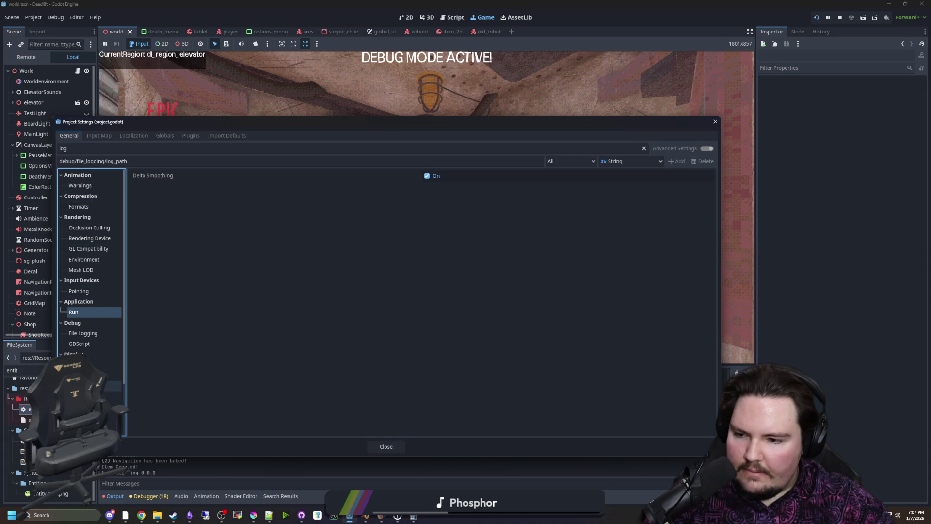
{"action": "left_click", "coordinate": [82, 365]}
{"action": "left_click", "coordinate": [84, 344]}
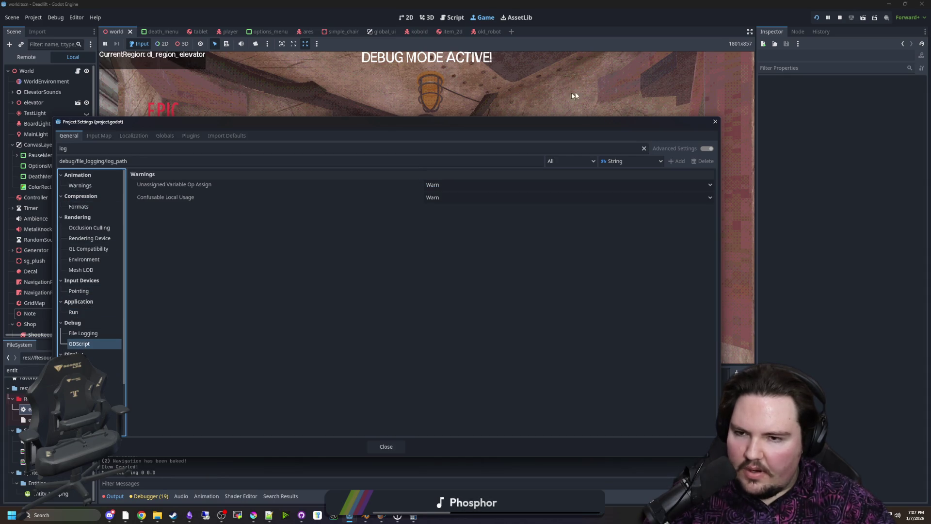
Clear the filter, set Application > Config Version to 0.1.2.0, and close Project Settings
{"action": "left_click", "coordinate": [645, 148]}
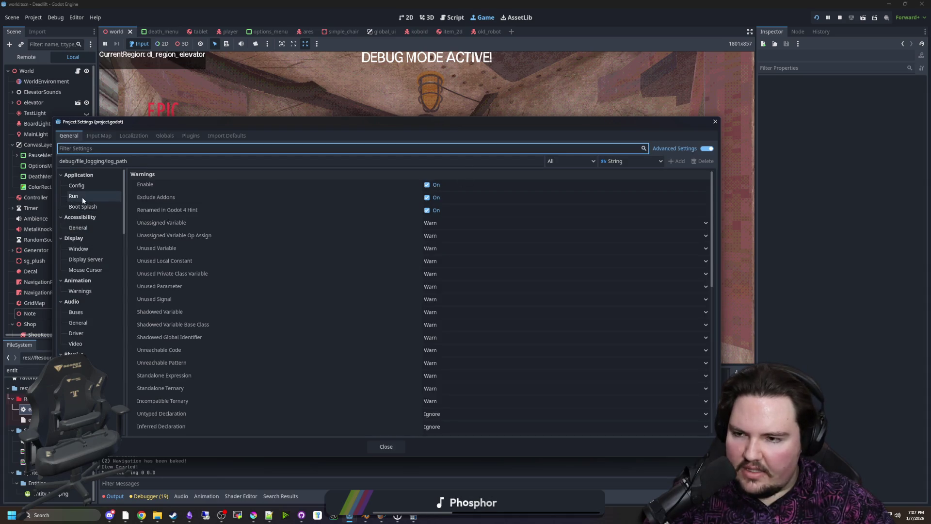
{"action": "left_click", "coordinate": [86, 188]}
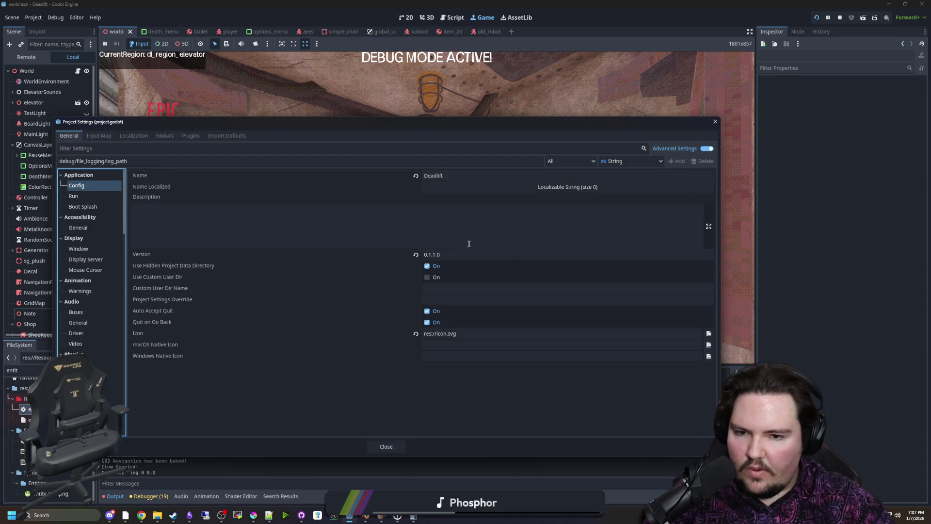
{"action": "left_click", "coordinate": [436, 254]}
{"action": "key", "text": "BackSpace"}
{"action": "type", "text": "2"}
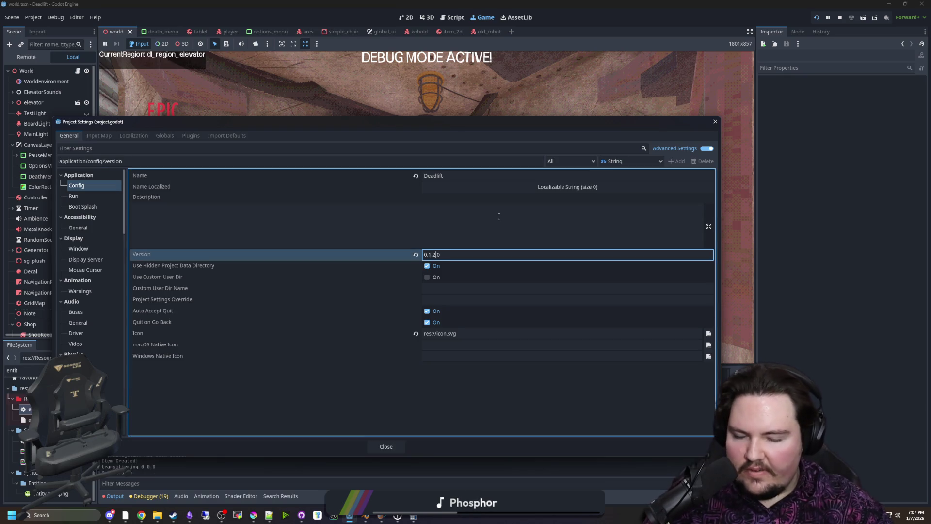
{"action": "left_click", "coordinate": [499, 216]}
{"action": "left_click", "coordinate": [387, 443]}
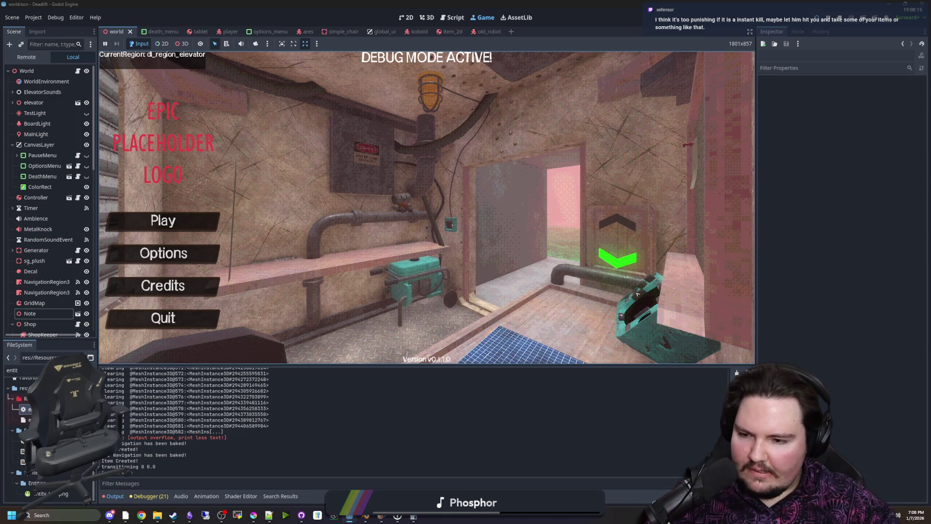
Filter the FileSystem dock for 'items' and open items_table.gd
{"action": "left_click", "coordinate": [80, 370]}
{"action": "type", "text": "items"}
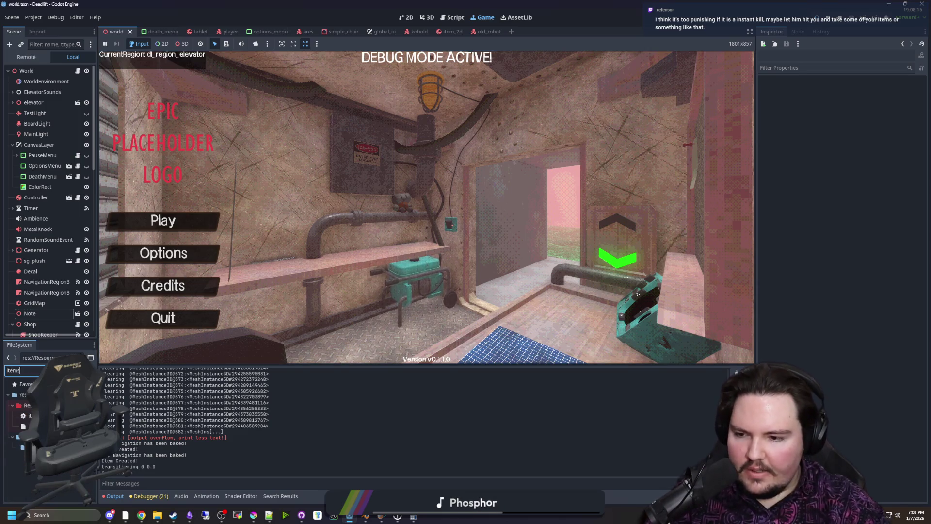
{"action": "key", "text": "Return"}
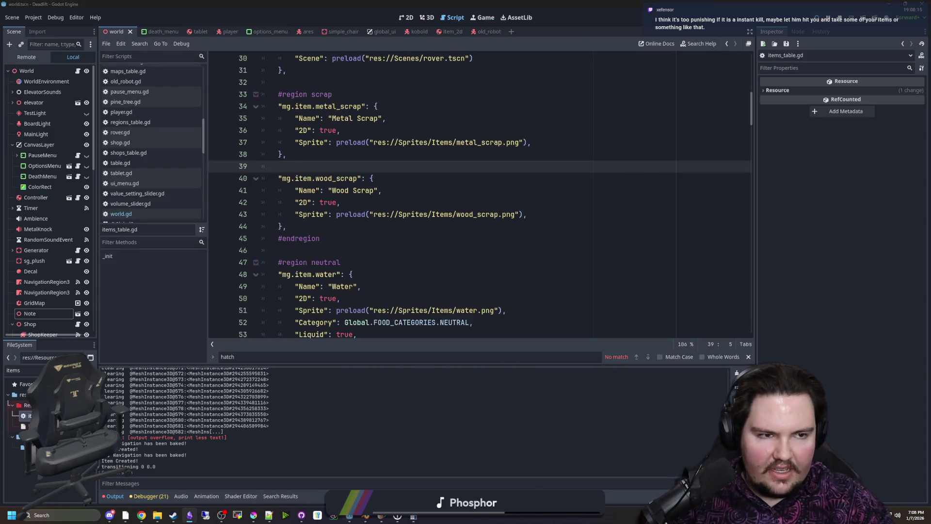
{"action": "key", "text": "alt+Tab"}
{"action": "scroll", "coordinate": [559, 411], "scroll_direction": "down", "scroll_amount": 10}
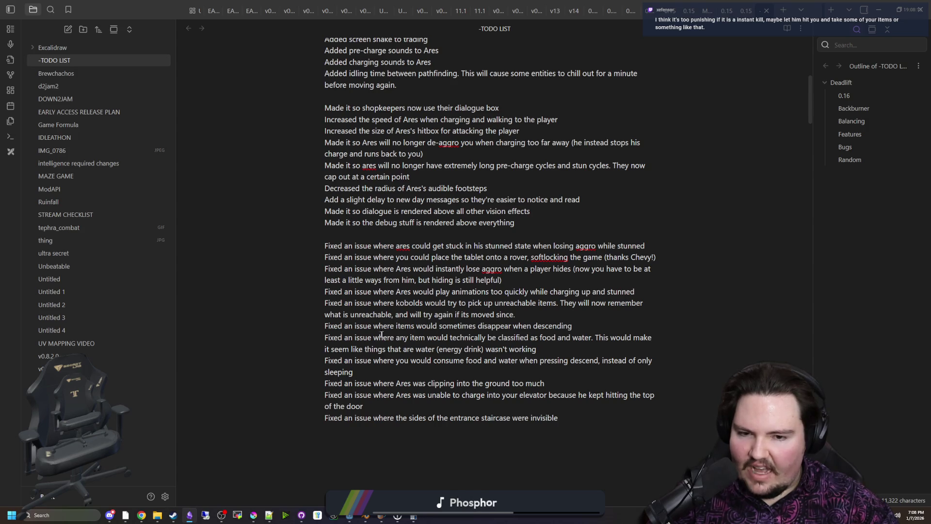
{"action": "left_click_drag", "start_coordinate": [378, 337], "coordinate": [650, 338]}
{"action": "left_click", "coordinate": [653, 339]}
{"action": "key", "text": "alt+Tab"}
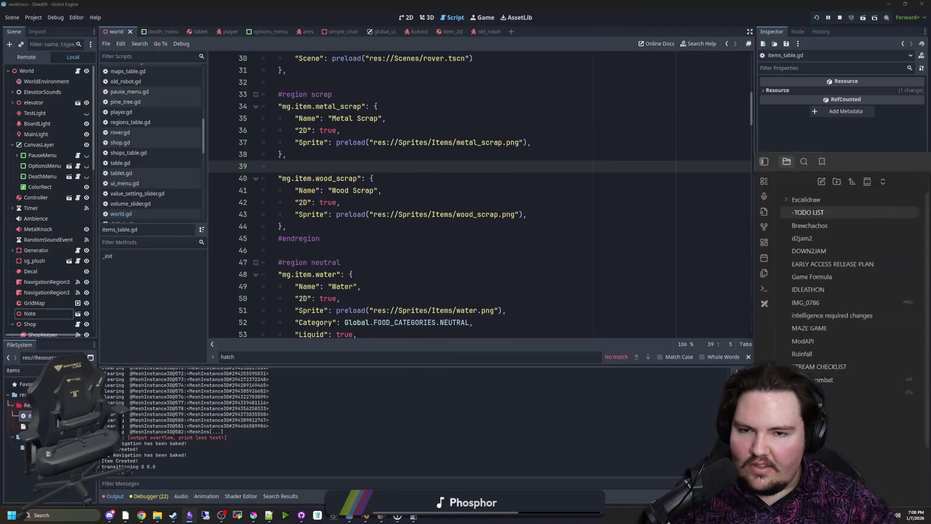
Place the cursor on blank line 46 and save items_table.gd
{"action": "left_click", "coordinate": [459, 239]}
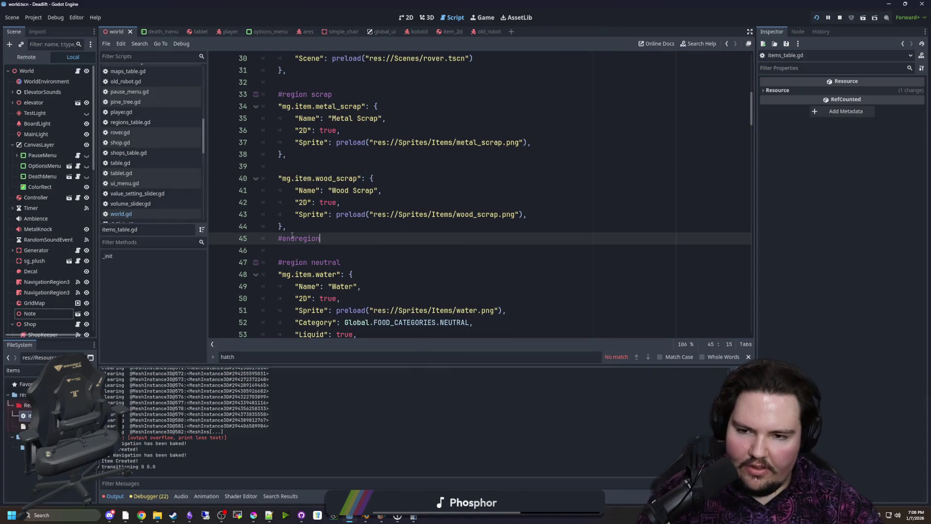
{"action": "left_click", "coordinate": [316, 247]}
{"action": "key", "text": "ctrl+s"}
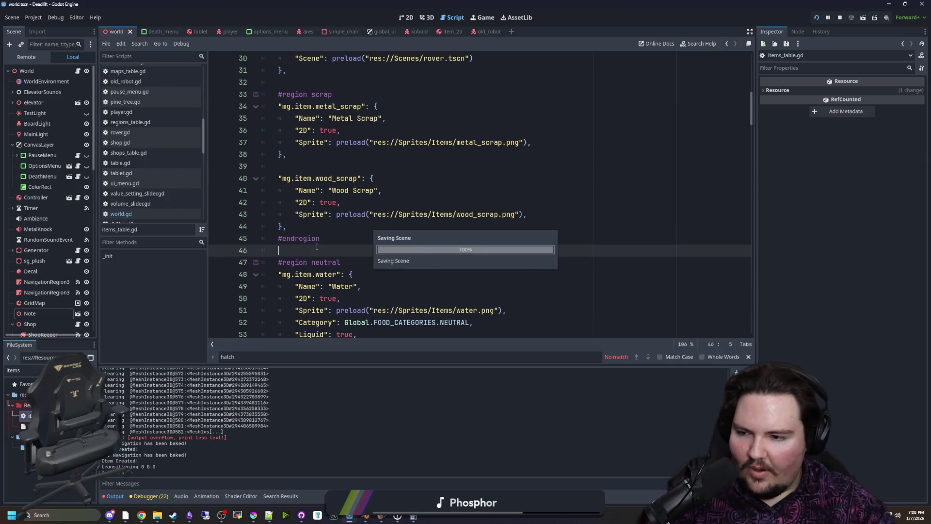
{"action": "scroll", "coordinate": [160, 146], "scroll_direction": "up", "scroll_amount": 4}
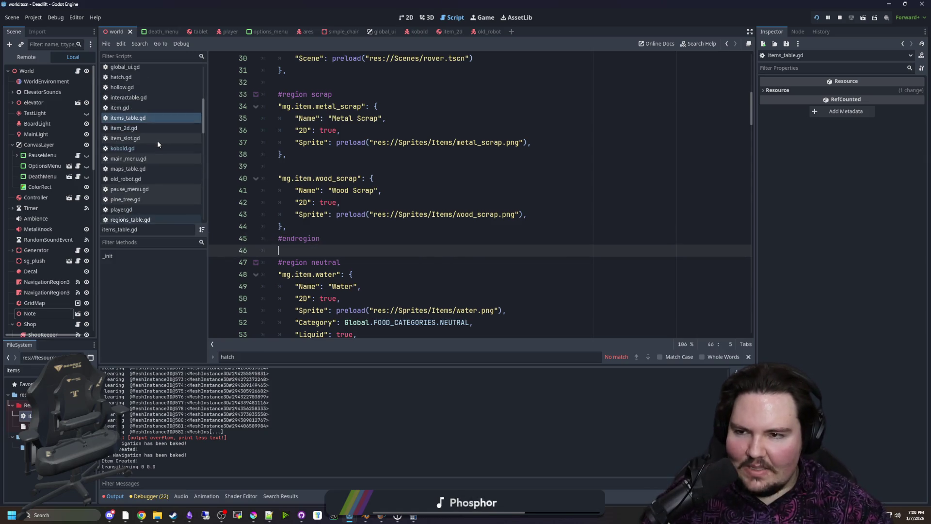
Search the script for 'mug' and inspect the mug_cake entry's Liquid and Nutrition lines
{"action": "left_click", "coordinate": [423, 238]}
{"action": "key", "text": "ctrl+f"}
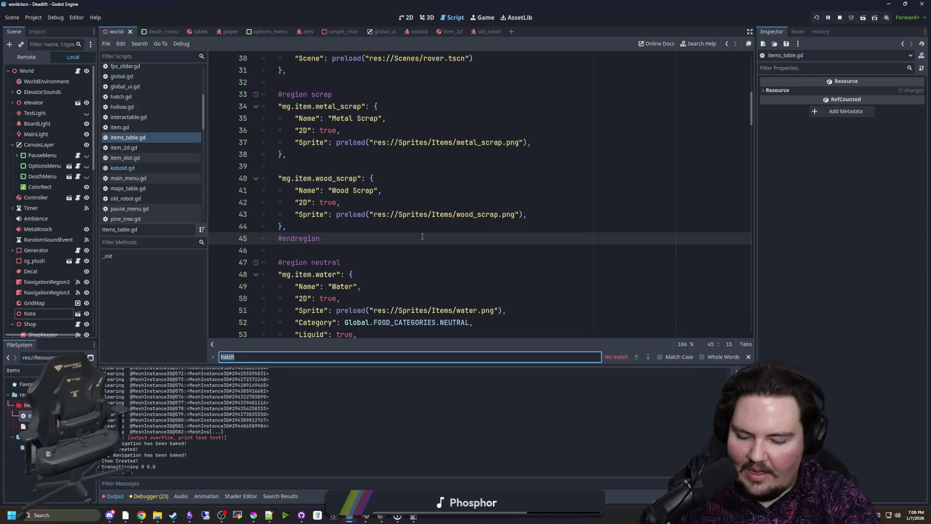
{"action": "type", "text": "mug"}
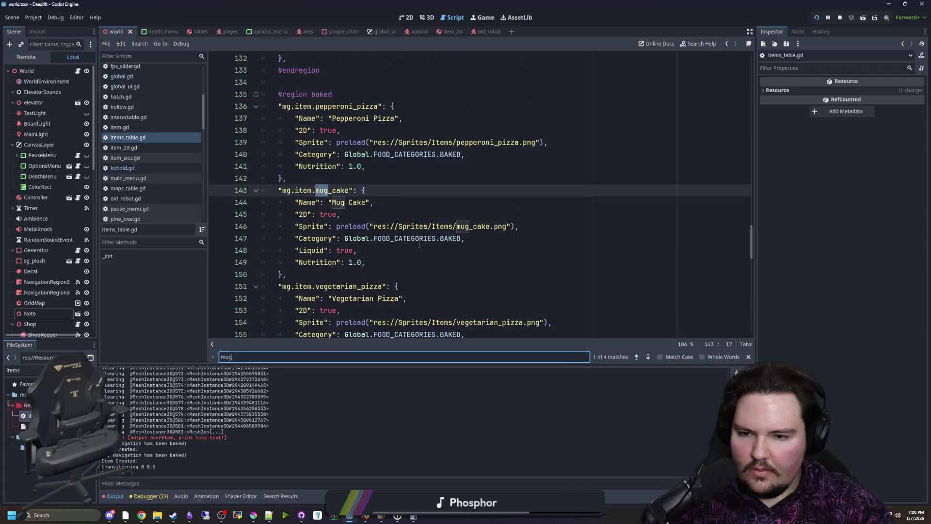
{"action": "left_click_drag", "start_coordinate": [366, 263], "coordinate": [242, 254]}
{"action": "key", "text": "End"}
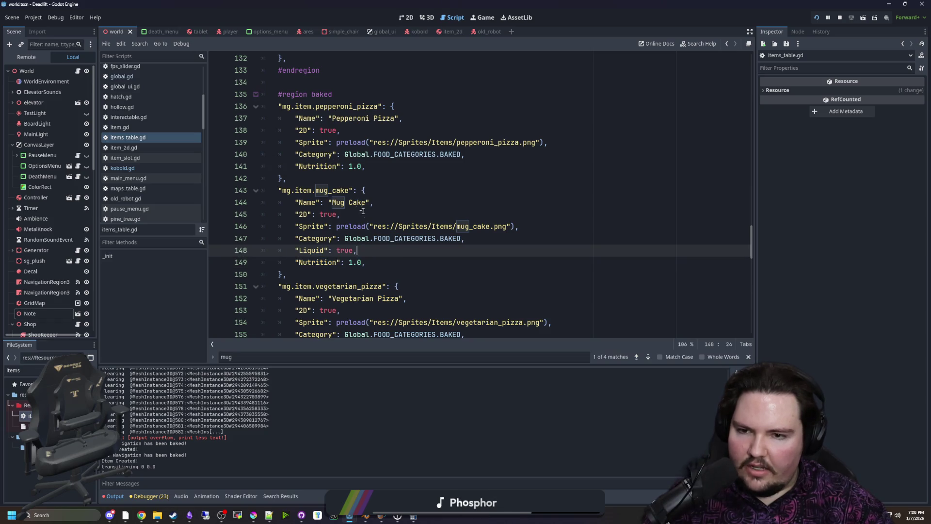
{"action": "left_click_drag", "start_coordinate": [282, 188], "coordinate": [387, 190]}
{"action": "left_click", "coordinate": [387, 189]}
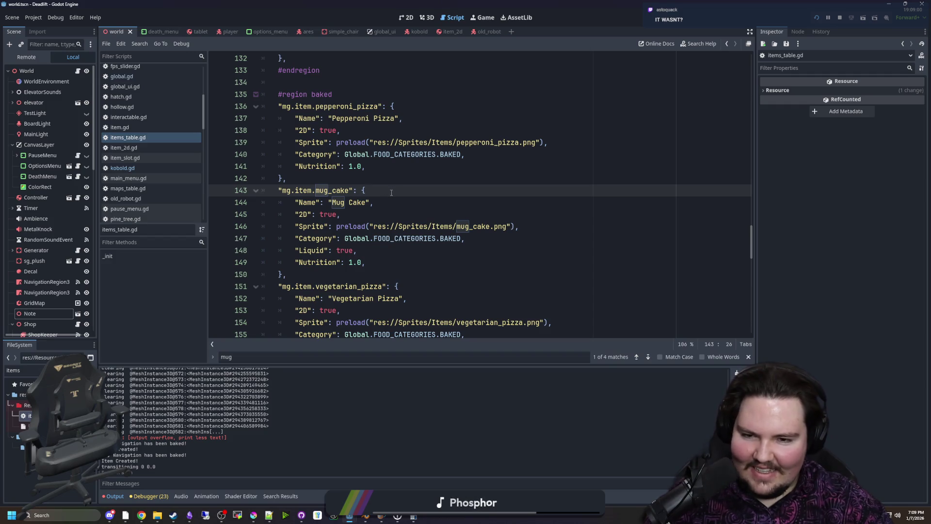
{"action": "scroll", "coordinate": [391, 193], "scroll_direction": "down", "scroll_amount": 4}
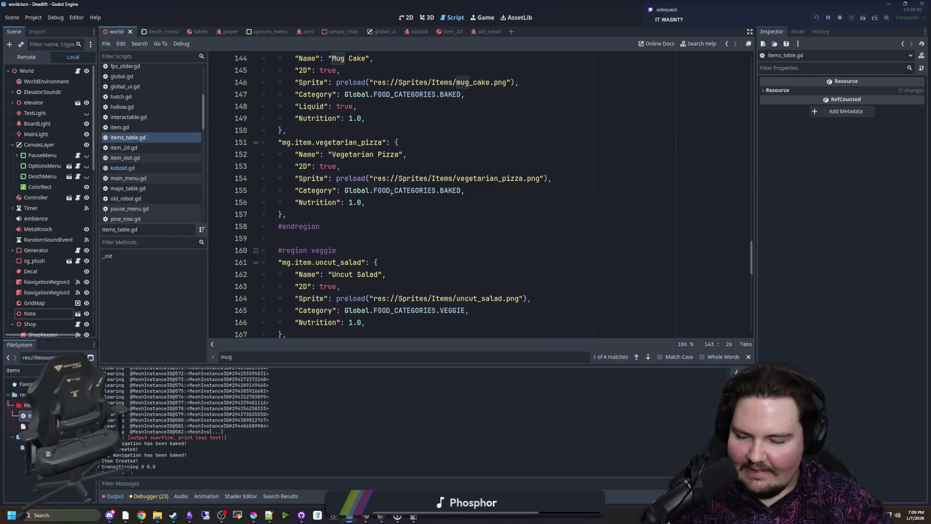
{"action": "scroll", "coordinate": [440, 237], "scroll_direction": "up", "scroll_amount": 8}
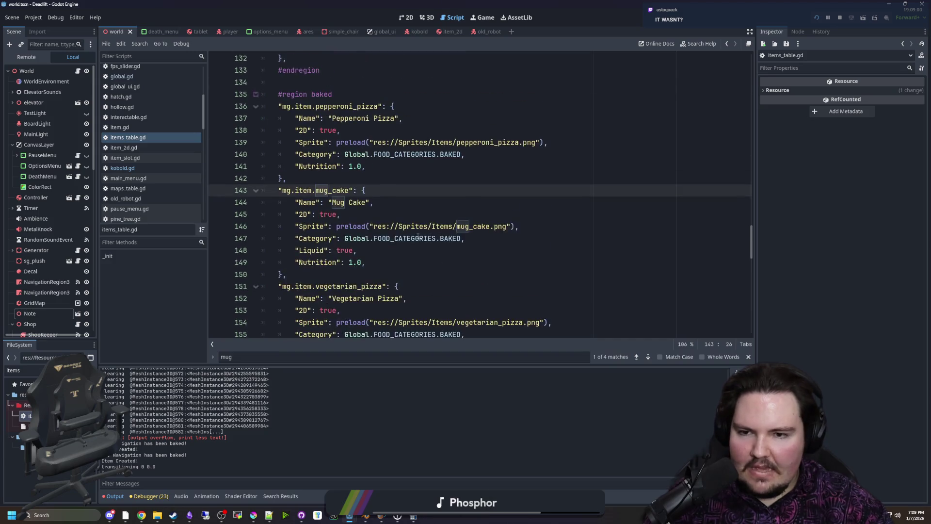
Save the script again and scroll back up to its top
{"action": "left_click", "coordinate": [342, 224]}
{"action": "key", "text": "ctrl+s"}
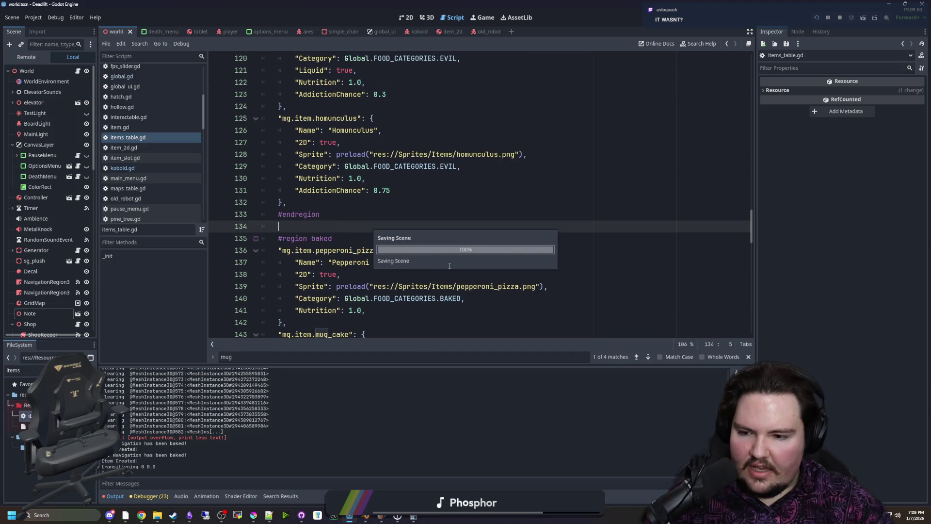
{"action": "scroll", "coordinate": [714, 196], "scroll_direction": "up", "scroll_amount": 14}
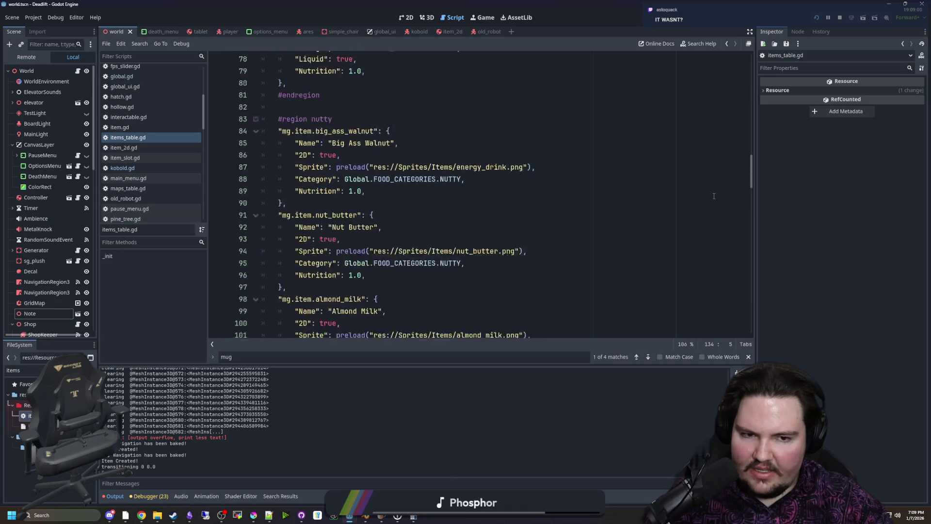
{"action": "scroll", "coordinate": [714, 196], "scroll_direction": "up", "scroll_amount": 20}
{"action": "left_click", "coordinate": [281, 121]}
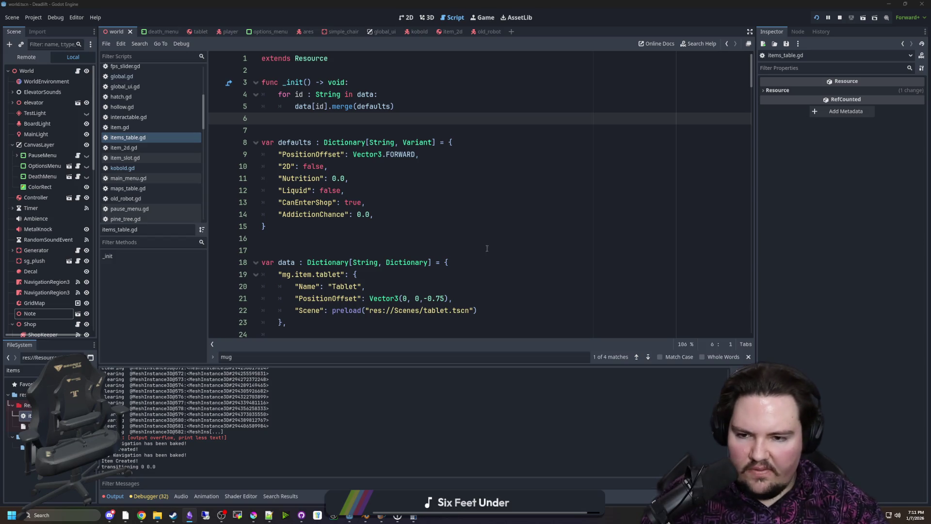
Place the cursor on line 17 and save items_table.gd with Ctrl+S
{"action": "left_click", "coordinate": [262, 250]}
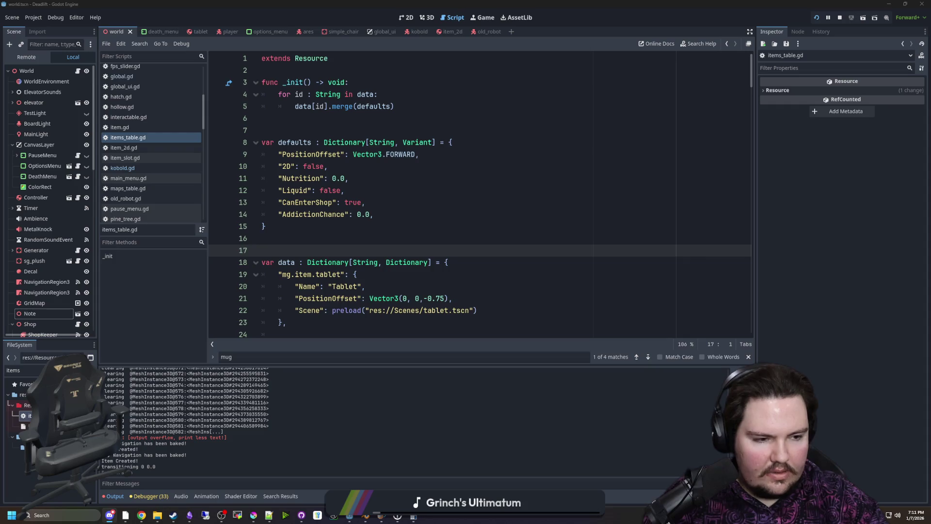
{"action": "key", "text": "ctrl+s"}
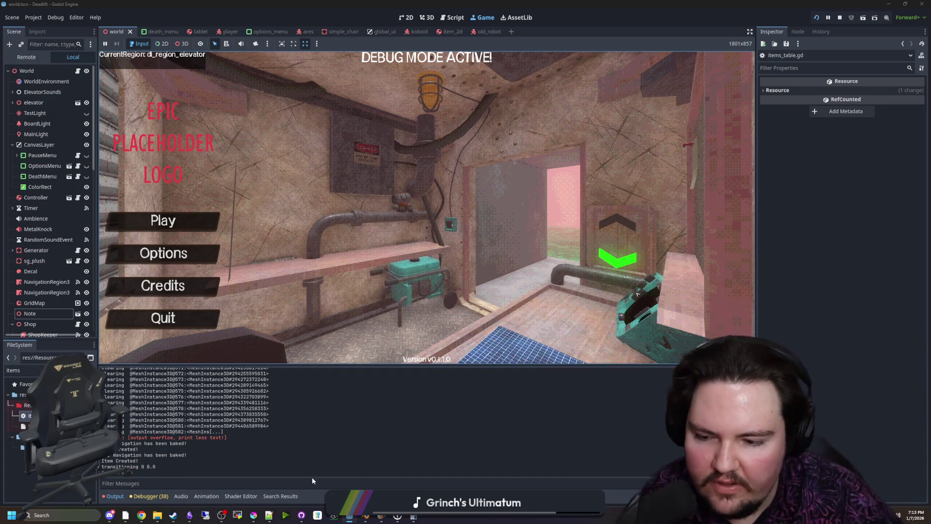
Close the leftover Calculator window from its taskbar preview
{"action": "mouse_move", "coordinate": [413, 517]}
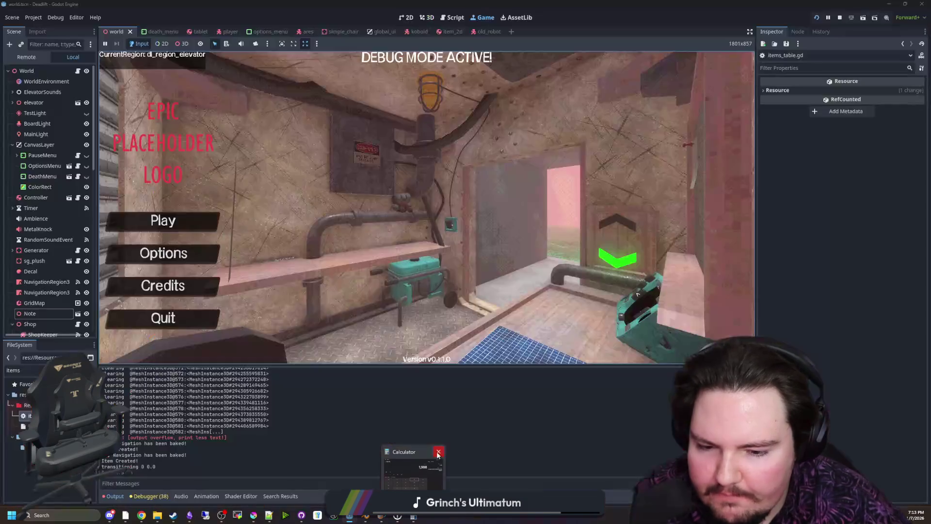
{"action": "left_click", "coordinate": [438, 453]}
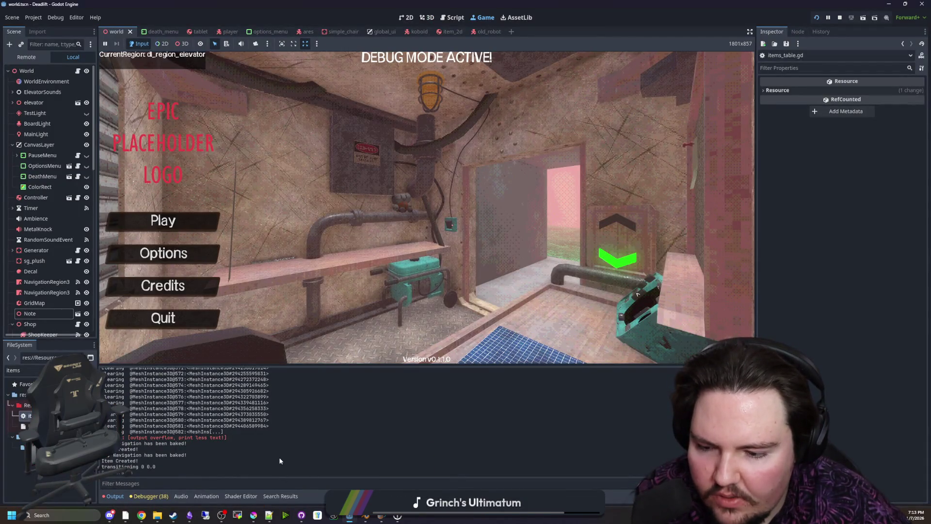
{"action": "mouse_move", "coordinate": [140, 518]}
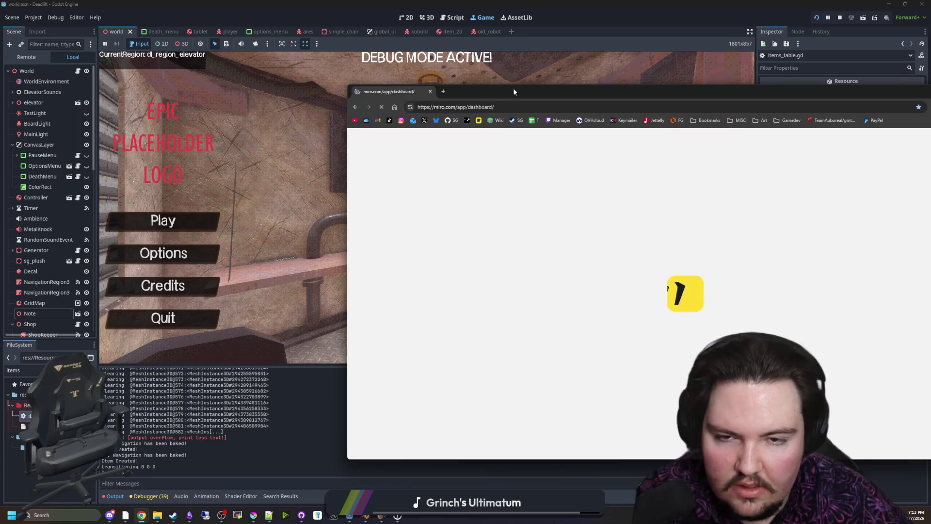
{"action": "left_click", "coordinate": [513, 88]}
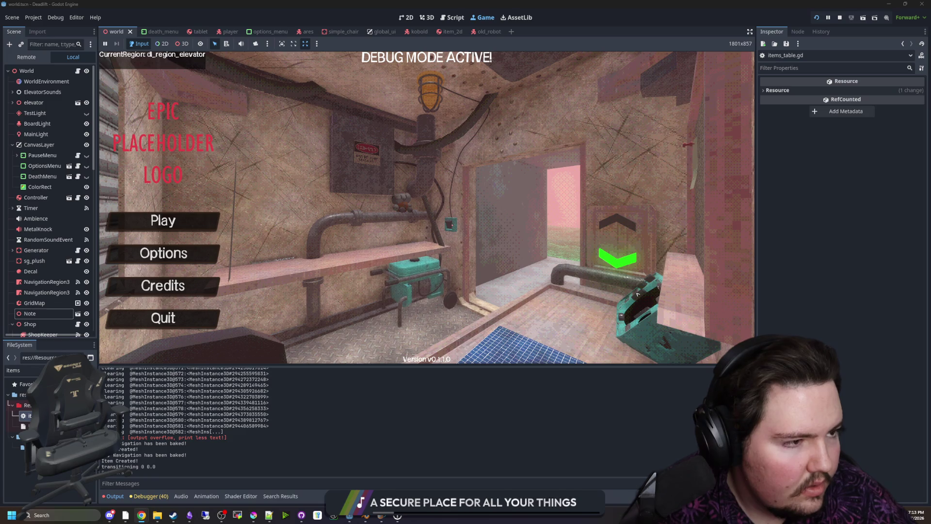
Alt+Tab from Godot to the Chrome window showing the Starground Miro board
{"action": "key", "text": "alt+Tab"}
{"action": "scroll", "coordinate": [483, 168], "scroll_direction": "up", "scroll_amount": 2}
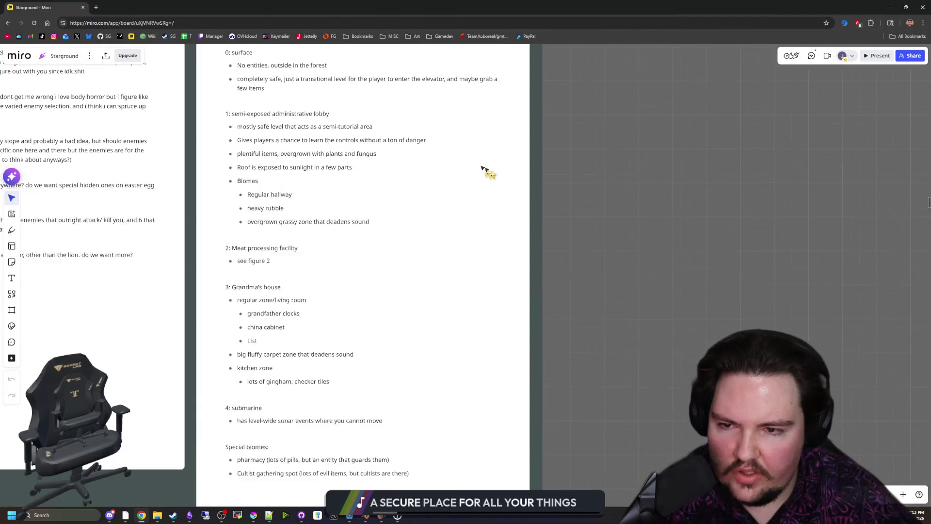
Pan to the Levels/Biomes card and select from the overgrown grassy zone line up to the level 1 heading
{"action": "scroll", "coordinate": [482, 194], "scroll_direction": "up", "scroll_amount": 2}
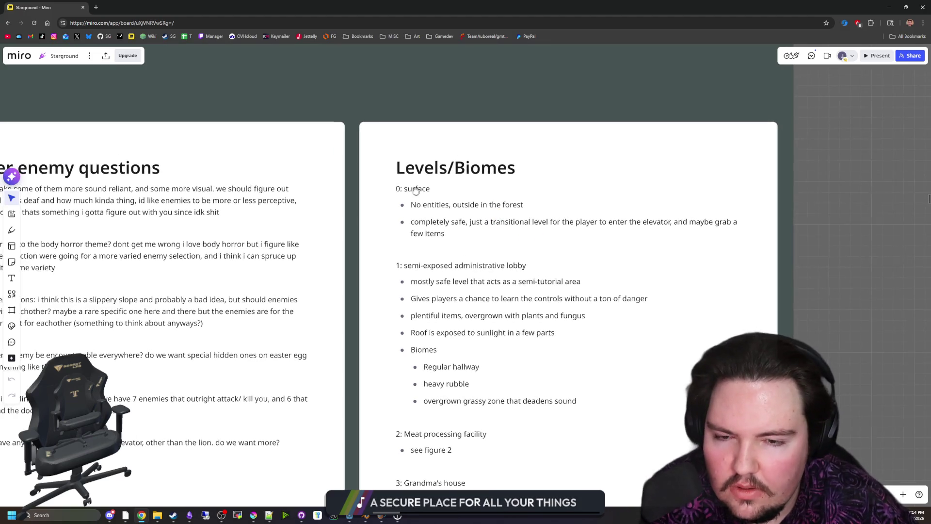
{"action": "scroll", "coordinate": [417, 190], "scroll_direction": "right", "scroll_amount": 3}
{"action": "scroll", "coordinate": [416, 190], "scroll_direction": "down", "scroll_amount": 1}
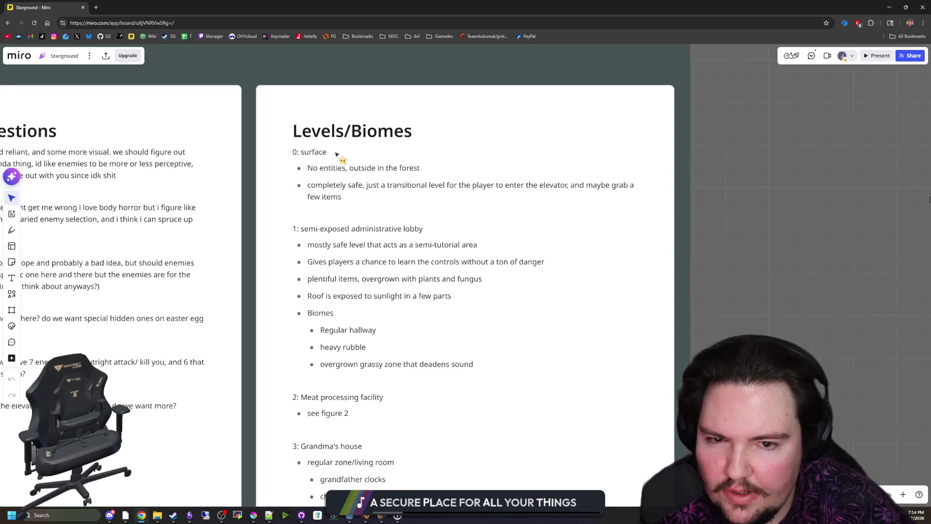
{"action": "scroll", "coordinate": [376, 170], "scroll_direction": "right", "scroll_amount": 1}
{"action": "scroll", "coordinate": [377, 169], "scroll_direction": "down", "scroll_amount": 1}
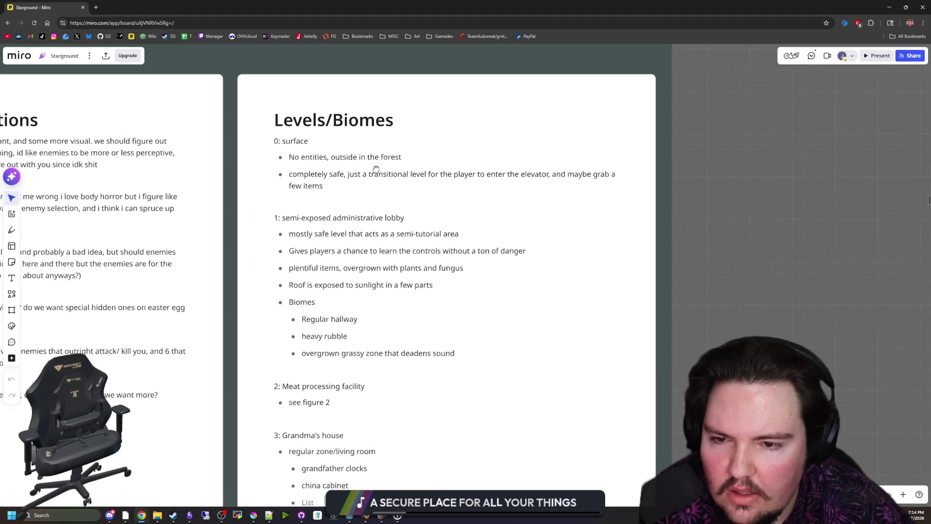
{"action": "scroll", "coordinate": [376, 169], "scroll_direction": "down", "scroll_amount": 1}
{"action": "scroll", "coordinate": [376, 170], "scroll_direction": "right", "scroll_amount": 1}
{"action": "left_click", "coordinate": [406, 320]}
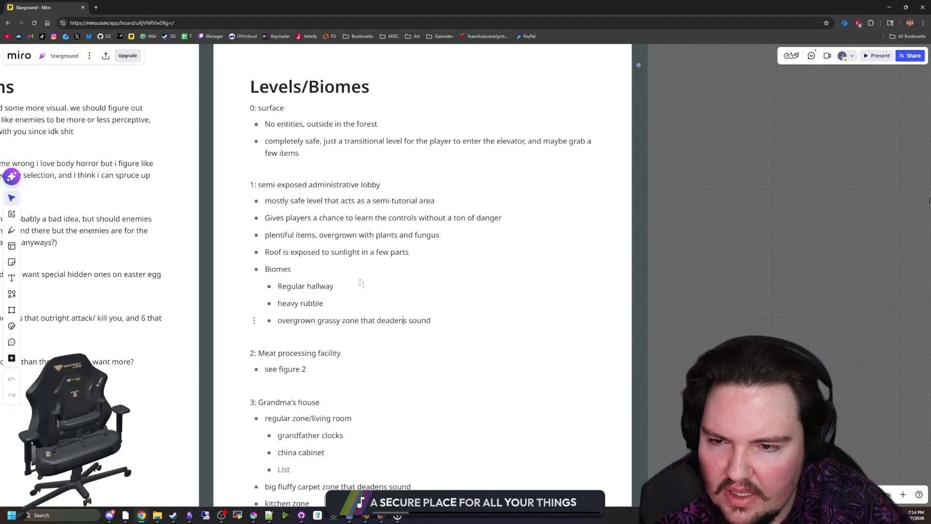
{"action": "key", "text": "End"}
{"action": "key", "text": "shift+Up"}
{"action": "key", "text": "shift+Up"}
{"action": "key", "text": "shift+Up"}
{"action": "key", "text": "shift+Up"}
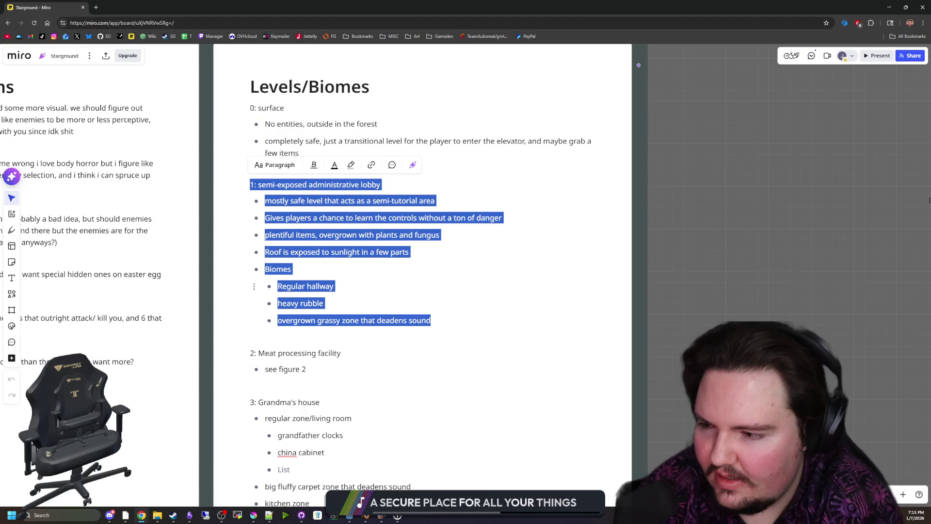
Deselect the Miro text and Alt+Tab back to the Godot editor
{"action": "left_click", "coordinate": [527, 260]}
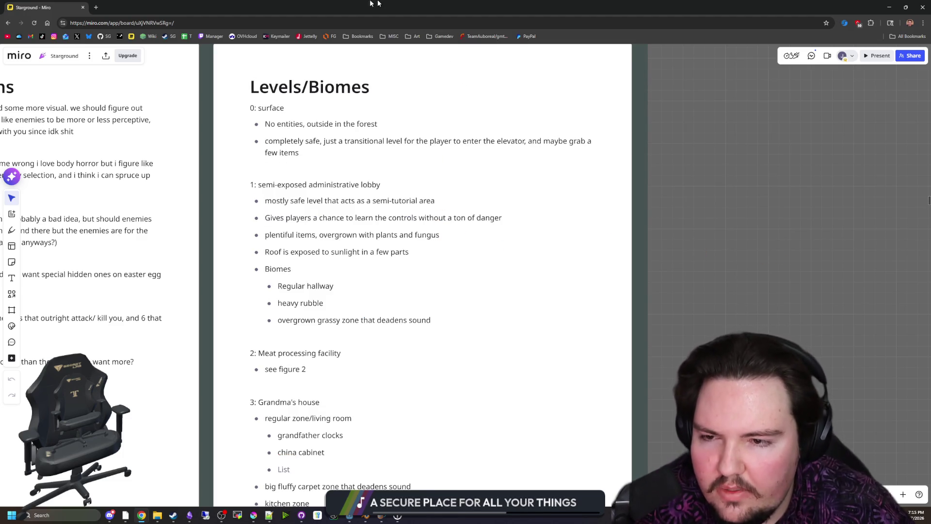
{"action": "key", "text": "alt+Tab"}
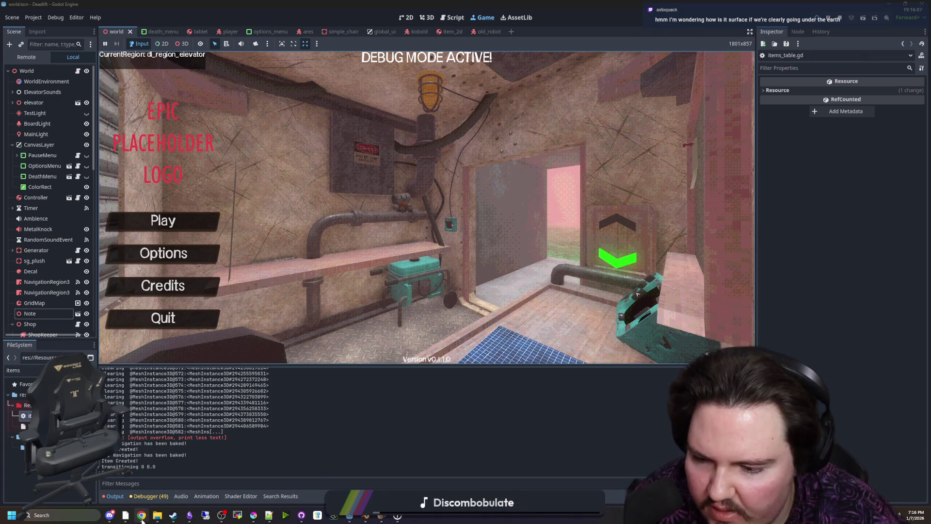
{"action": "mouse_move", "coordinate": [141, 518]}
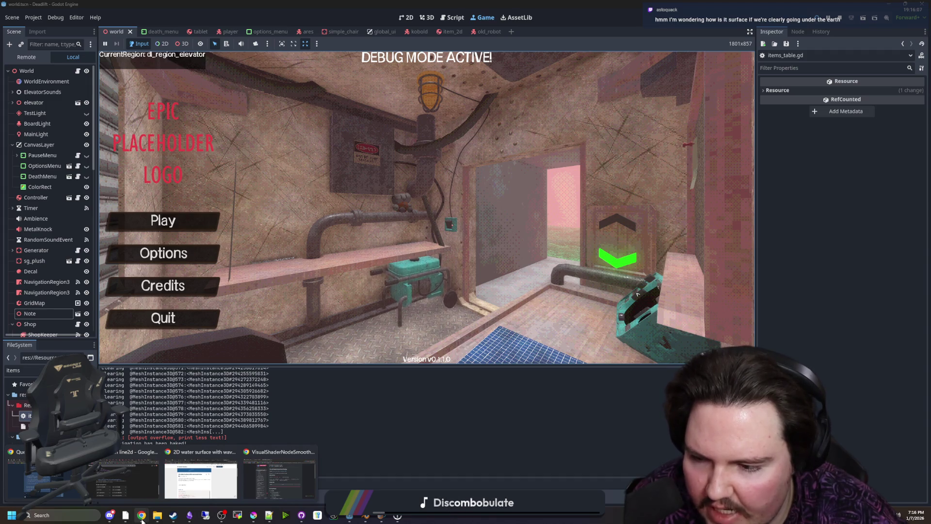
{"action": "mouse_move", "coordinate": [304, 488]}
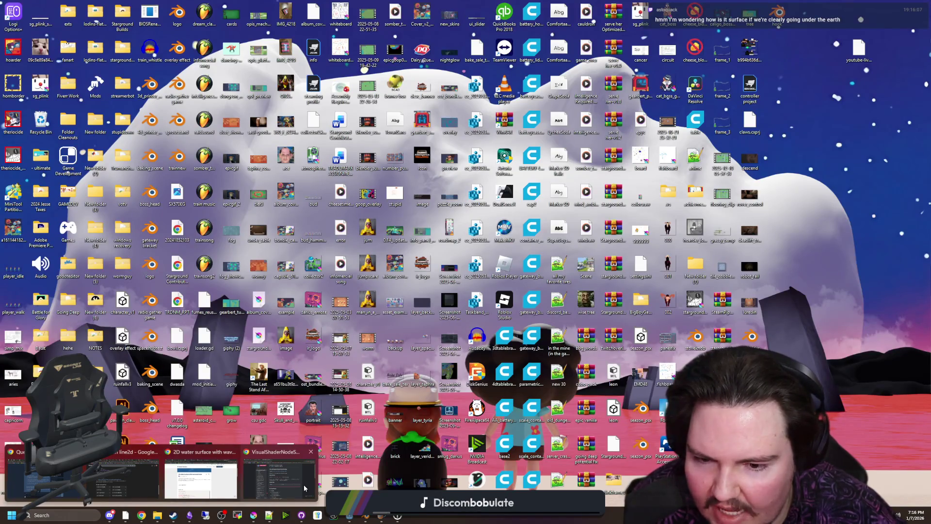
Bring up the SmoothStep docs Chrome window, open a new Google tab, then return to Godot
{"action": "left_click", "coordinate": [259, 479]}
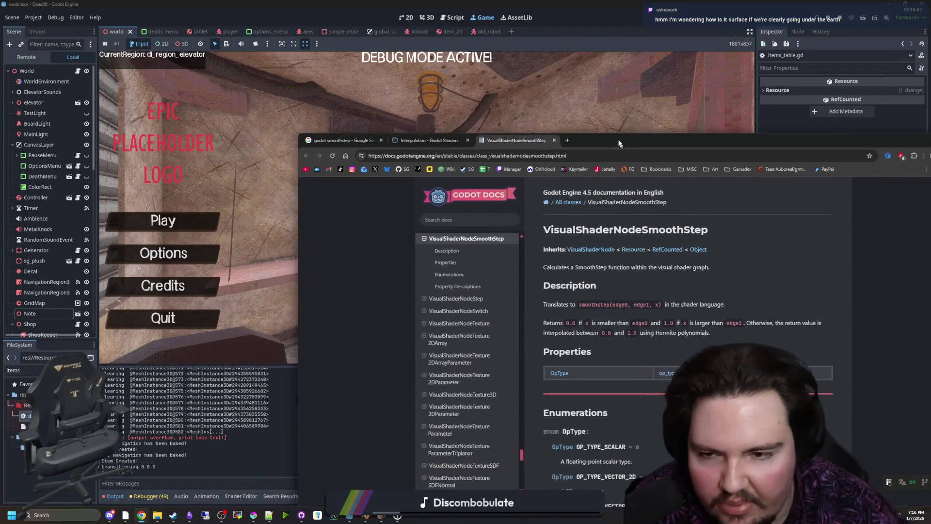
{"action": "left_click_drag", "start_coordinate": [621, 147], "coordinate": [577, 91]}
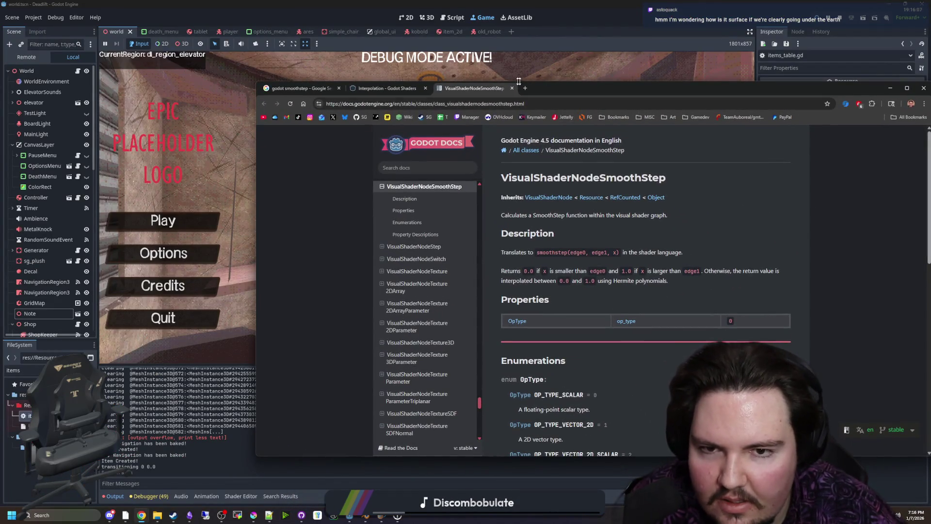
{"action": "left_click", "coordinate": [525, 87]}
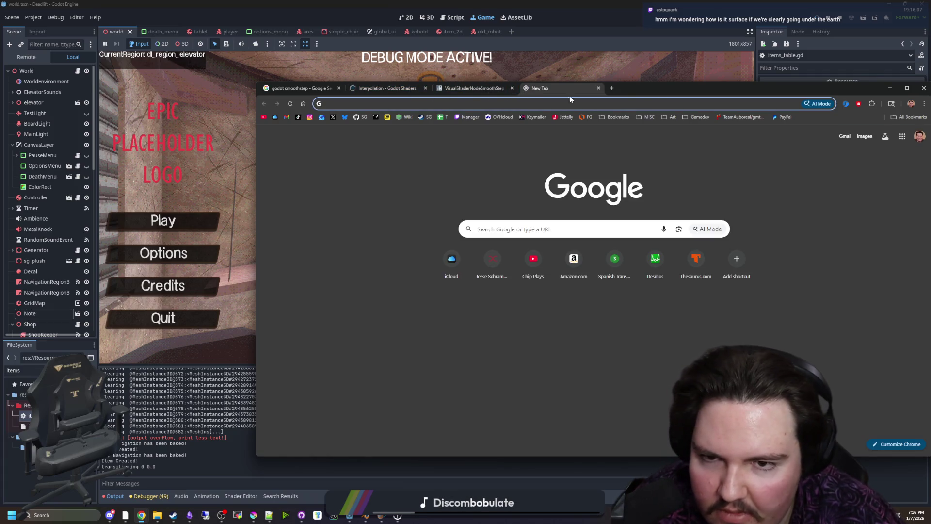
{"action": "key", "text": "alt+Tab"}
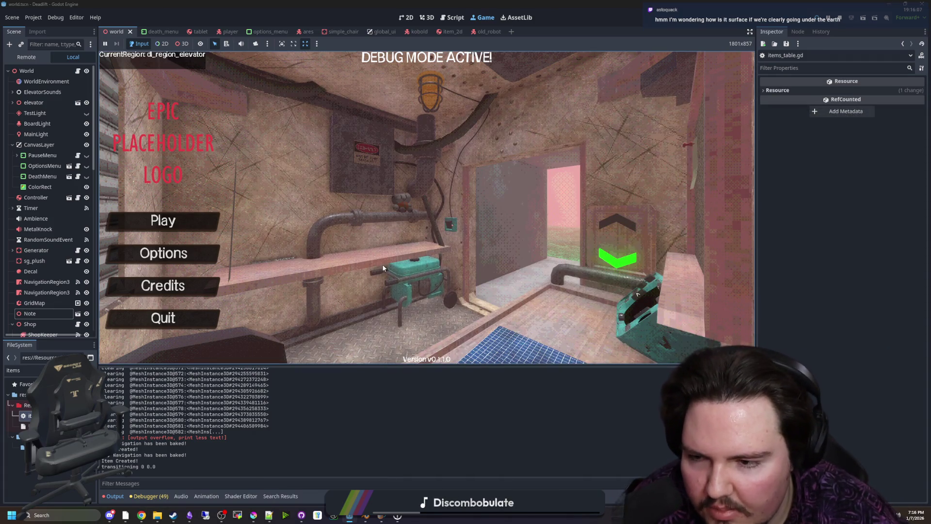
Switch to Blender, return the slab to Object Mode, and orbit around it
{"action": "mouse_move", "coordinate": [173, 515]}
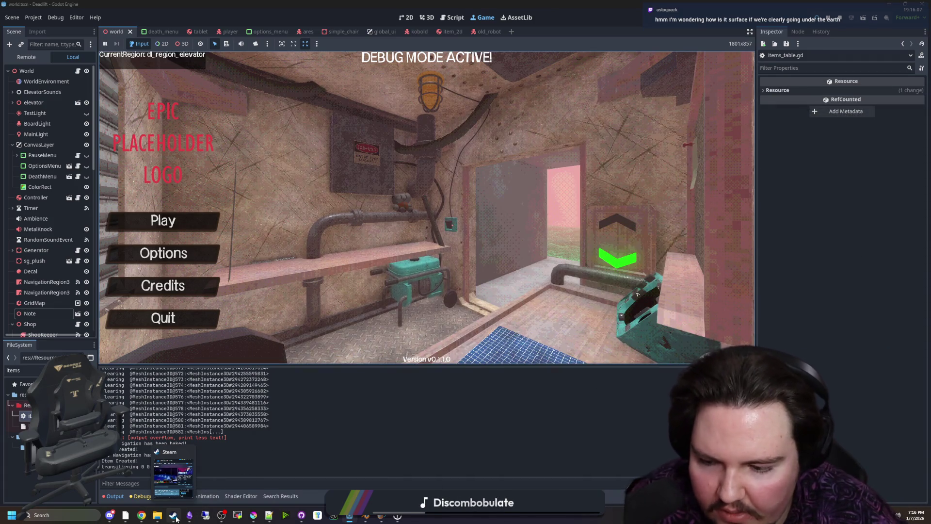
{"action": "left_click", "coordinate": [361, 516]}
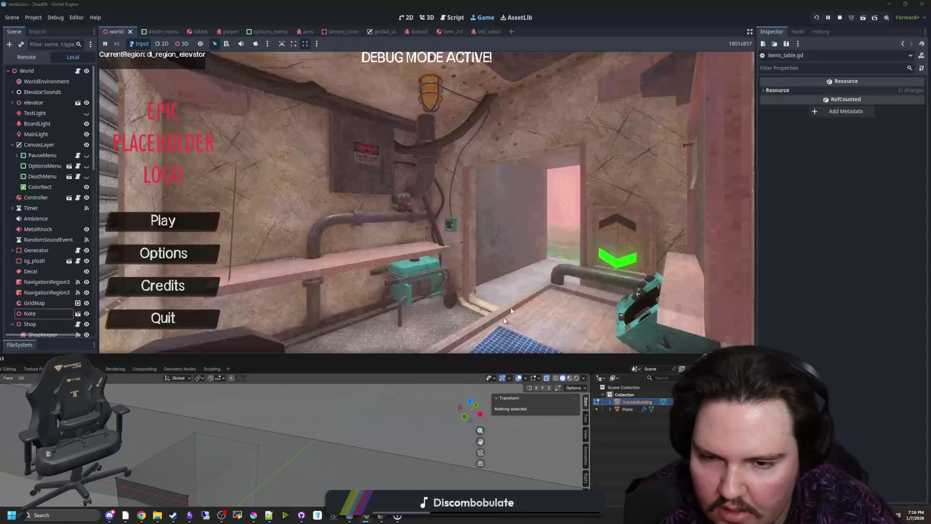
{"action": "scroll", "coordinate": [364, 335], "scroll_direction": "down", "scroll_amount": 6}
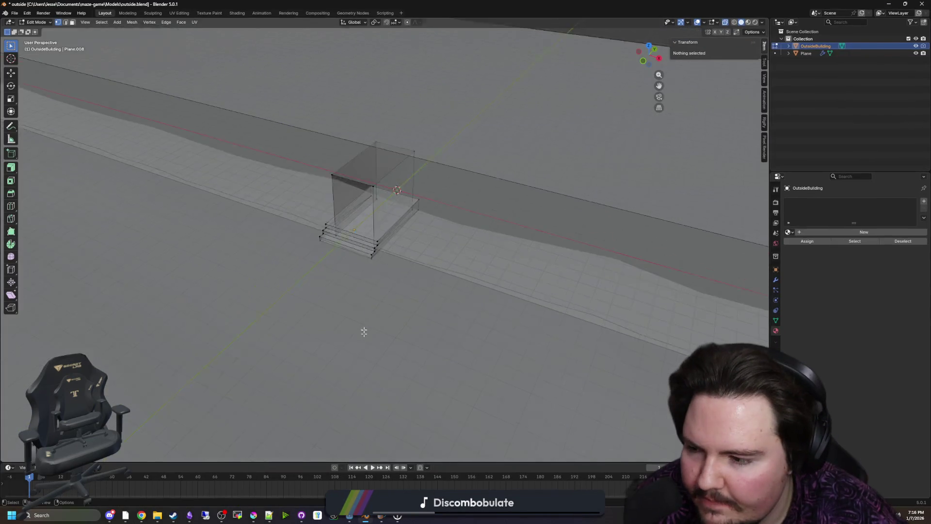
{"action": "key", "text": "Tab"}
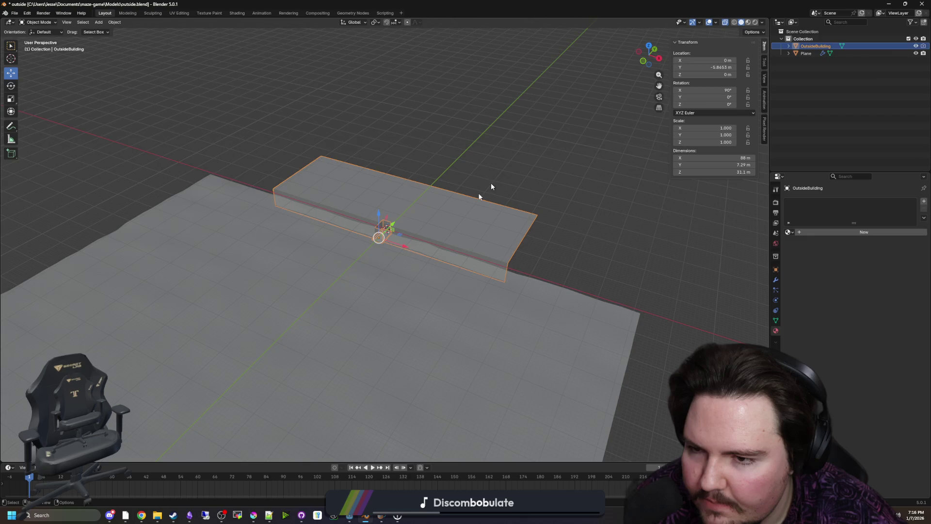
{"action": "key", "text": "alt+a"}
{"action": "mouse_move", "coordinate": [385, 279]}
{"action": "left_mouse_down"}
{"action": "mouse_move", "coordinate": [573, 119]}
{"action": "mouse_move", "coordinate": [312, 273]}
{"action": "mouse_move", "coordinate": [71, 81]}
{"action": "left_mouse_up"}
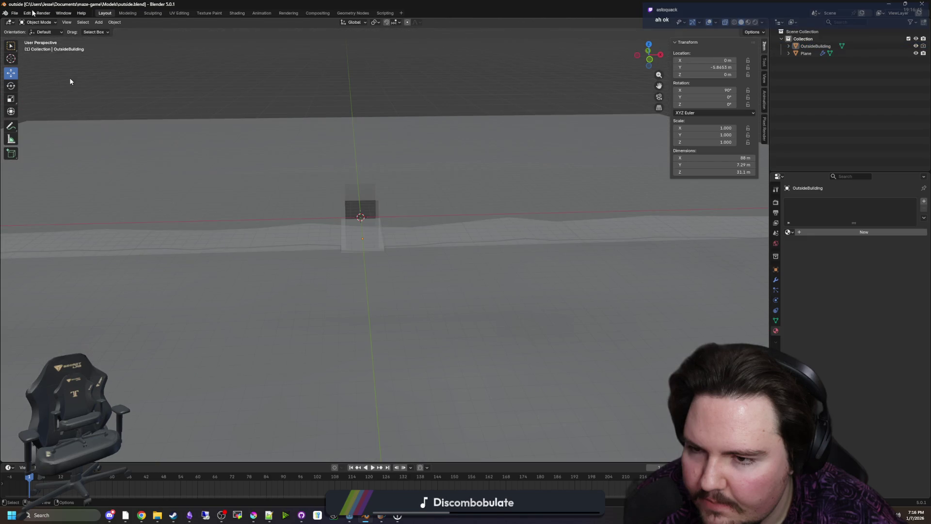
Open corridors.blend from recent files and view dl_region_breakroom_straight from the front
{"action": "left_click", "coordinate": [14, 13]}
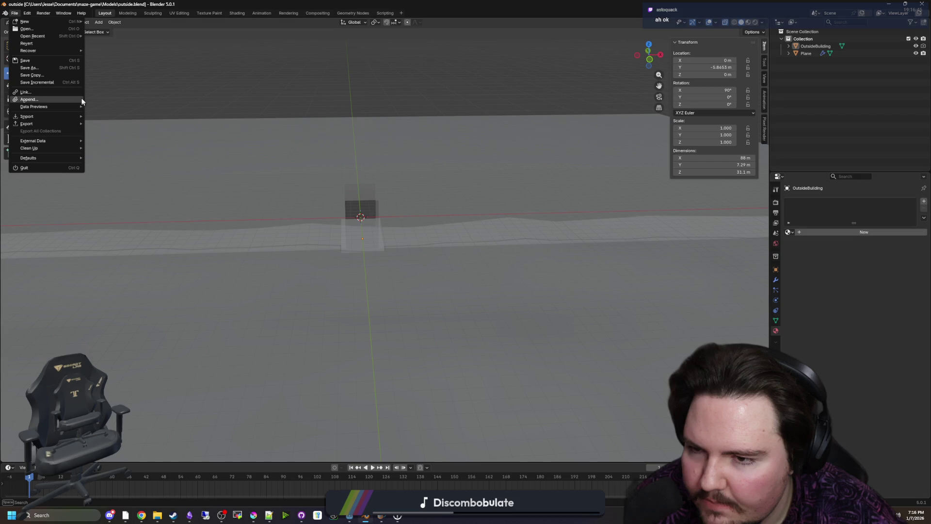
{"action": "mouse_move", "coordinate": [72, 36]}
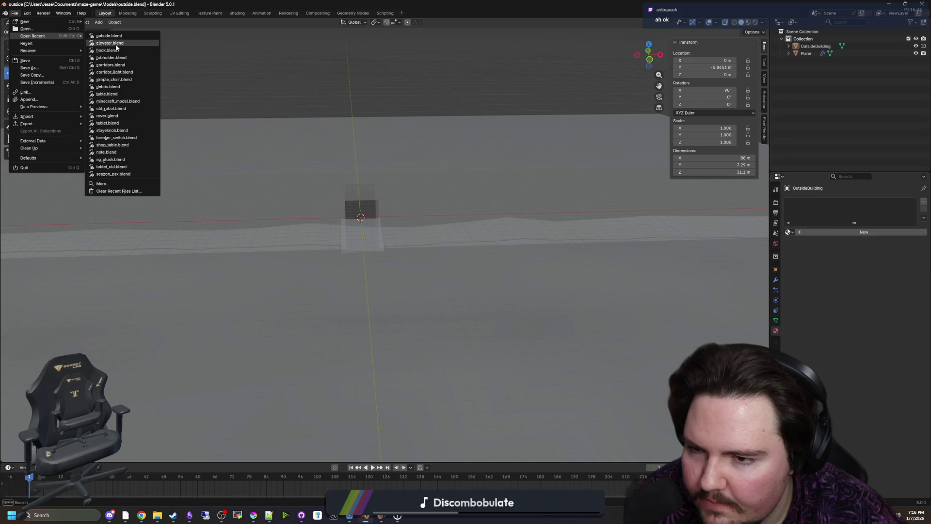
{"action": "left_click", "coordinate": [111, 64]}
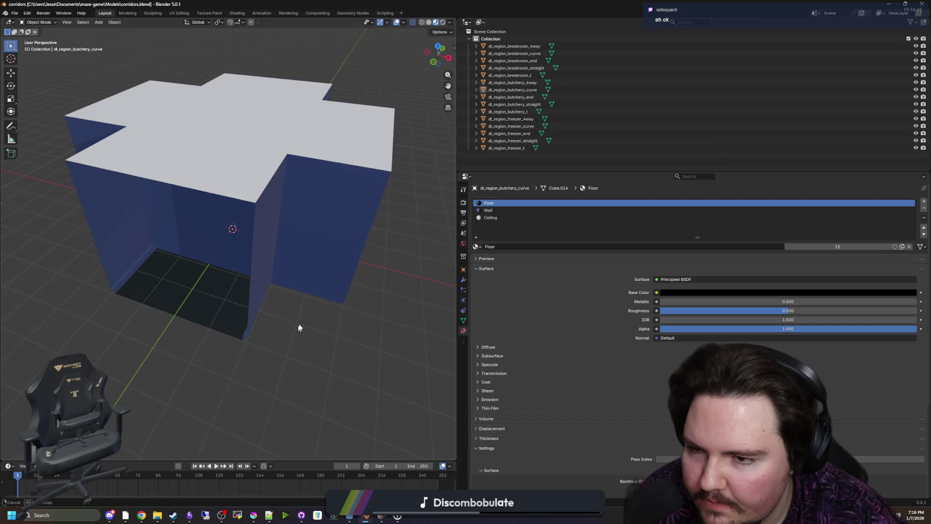
{"action": "key", "text": "KP_1"}
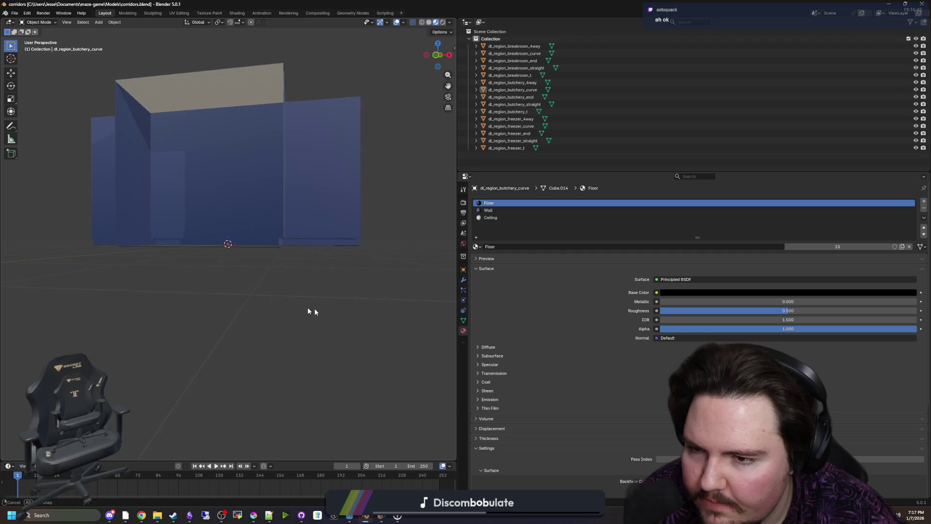
{"action": "key", "text": "ctrl+z"}
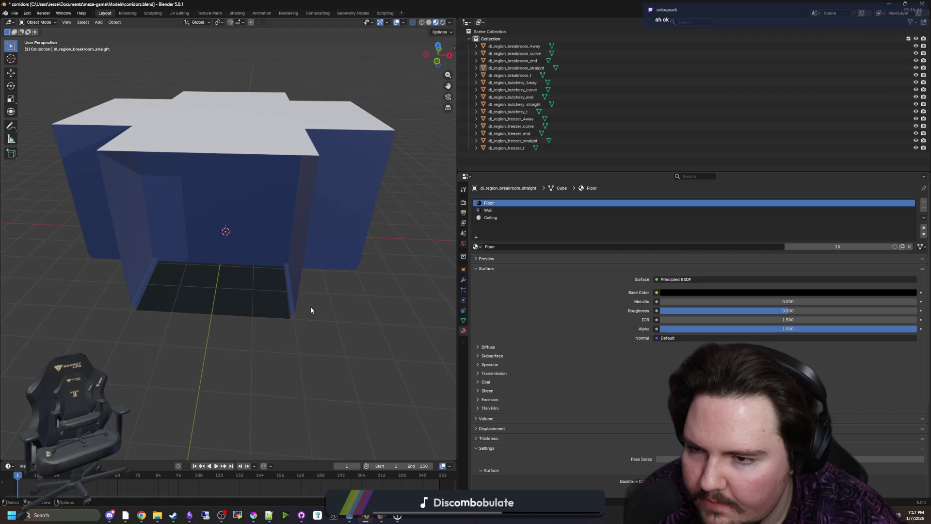
{"action": "key", "text": "alt+Tab"}
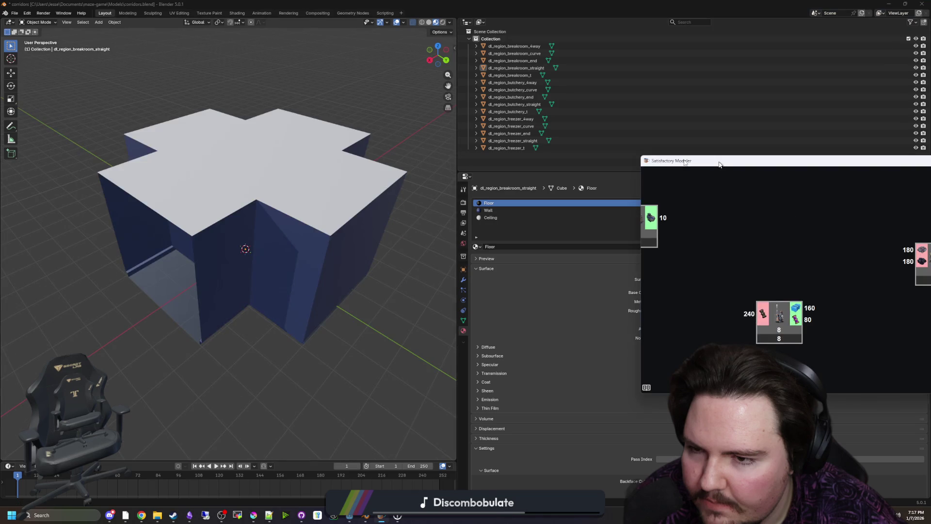
Move the Satisfactory Modeler window aside, review the GPU load in Task Manager, and close it
{"action": "left_click", "coordinate": [346, 520]}
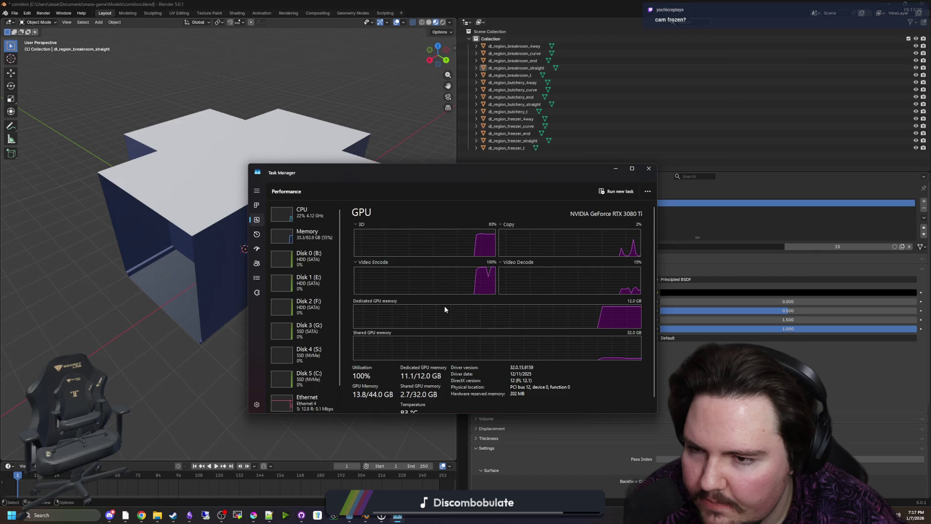
{"action": "key", "text": "alt+F4"}
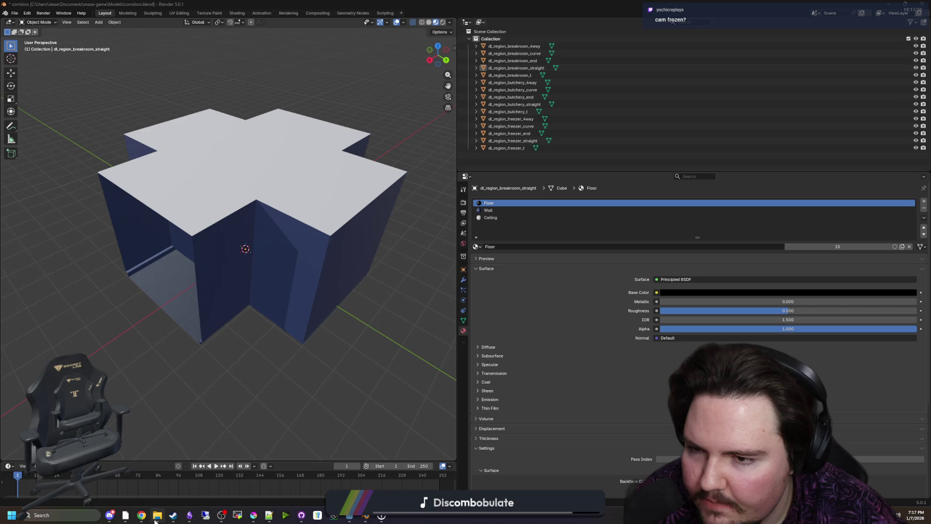
{"action": "mouse_move", "coordinate": [155, 521]}
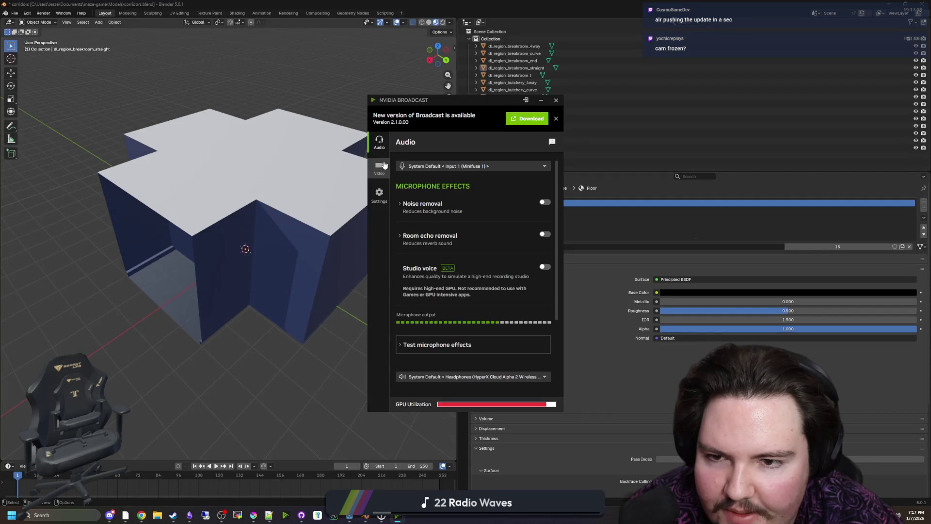
Turn on the live camera preview on NVIDIA Broadcast's Video effects page
{"action": "left_click", "coordinate": [381, 166]}
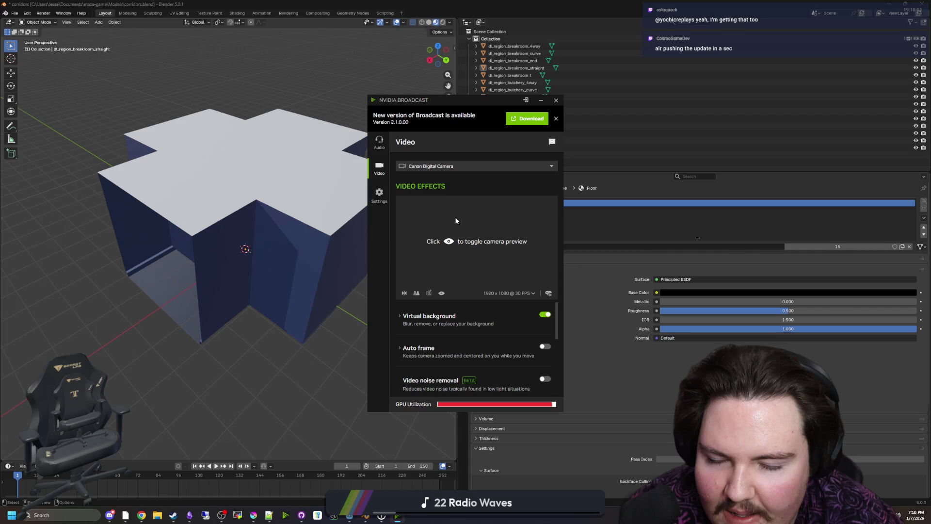
{"action": "left_click", "coordinate": [456, 221]}
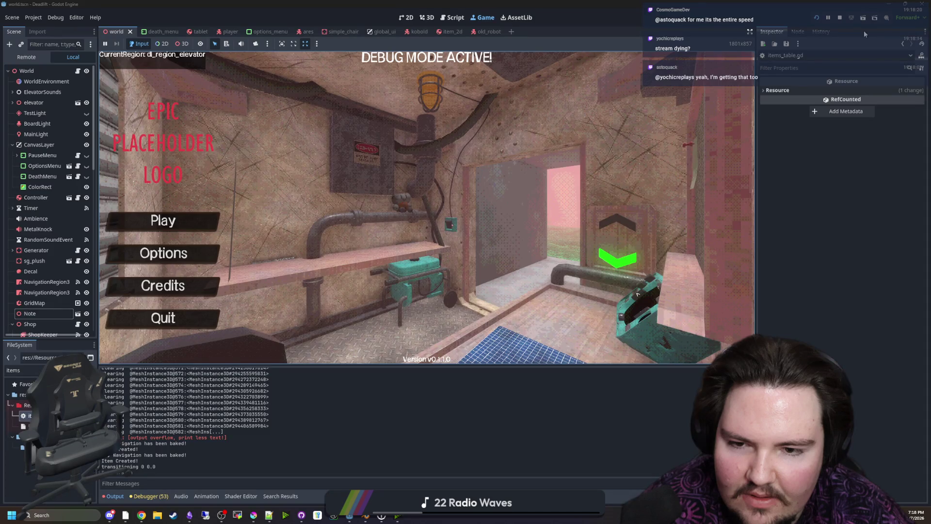
Stop the running game and close every open scene except world.tscn
{"action": "key", "text": "F8"}
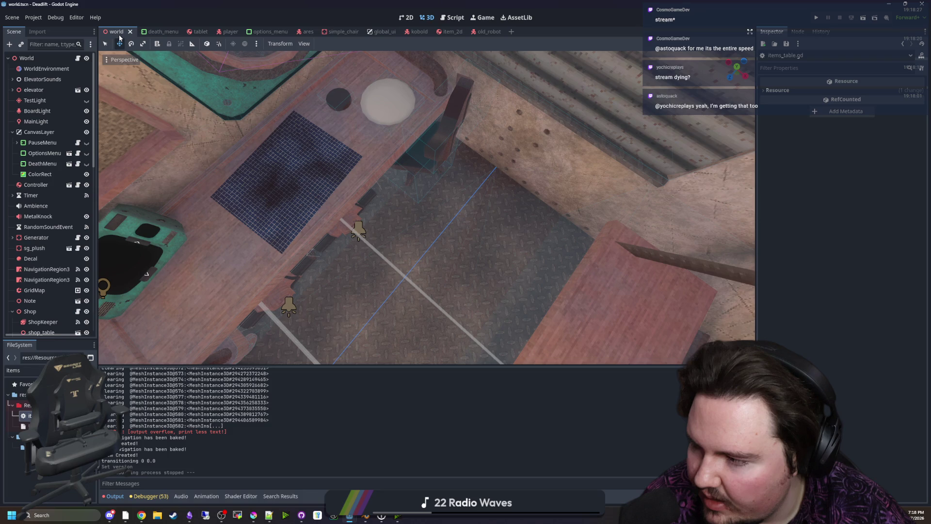
{"action": "right_click", "coordinate": [117, 32]}
{"action": "left_click", "coordinate": [145, 141]}
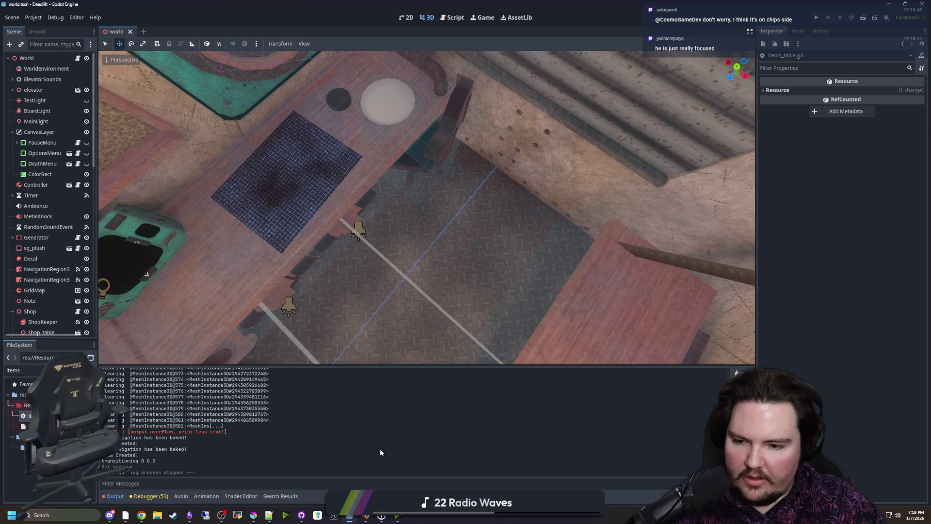
Fly the 3D view down into the room at eye level, then stop
{"action": "key", "text": "shift+f"}
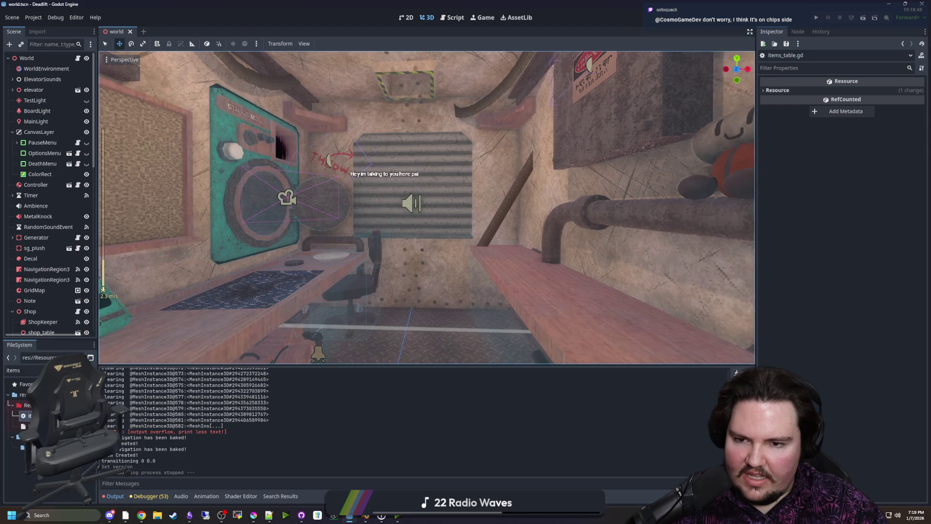
{"action": "key", "text": "shift+f"}
{"action": "mouse_move", "coordinate": [349, 518]}
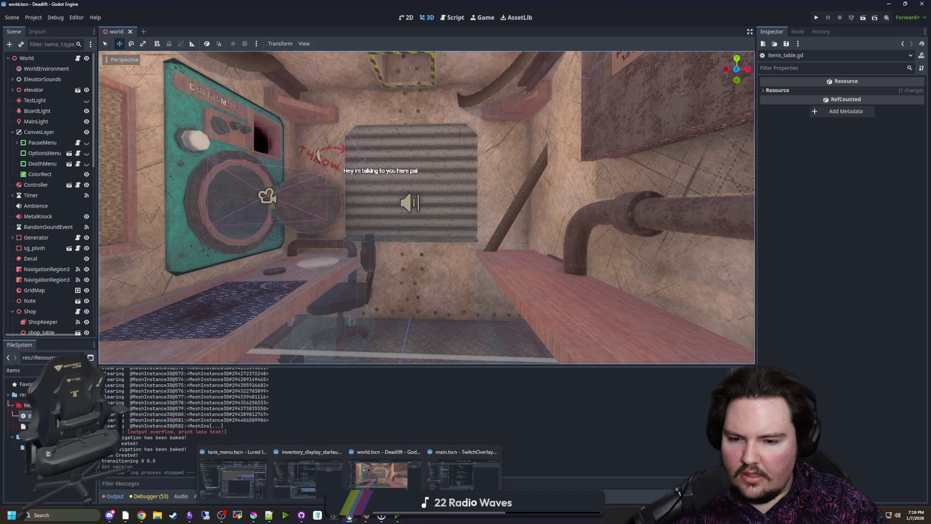
Close every open Lured In scene from the tank_menu tab, then run the Deadlift game with F5
{"action": "left_click", "coordinate": [233, 476]}
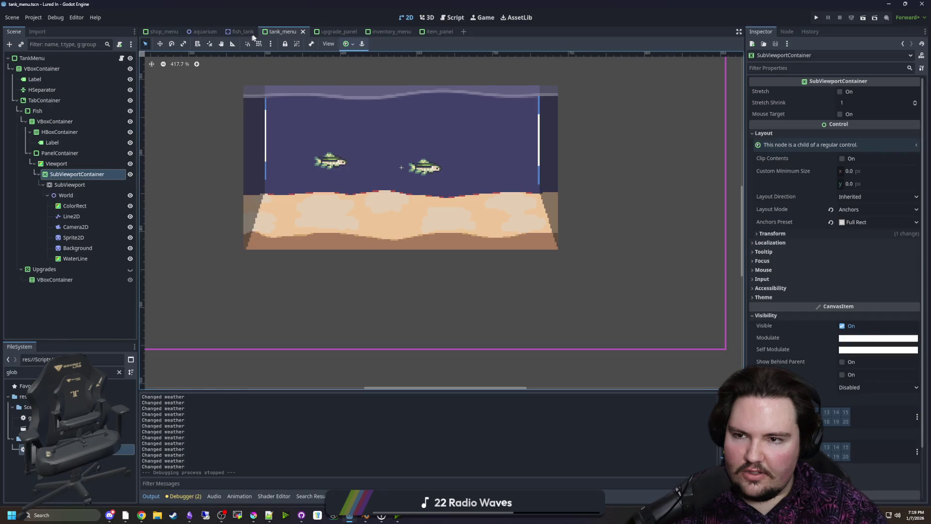
{"action": "right_click", "coordinate": [281, 30]}
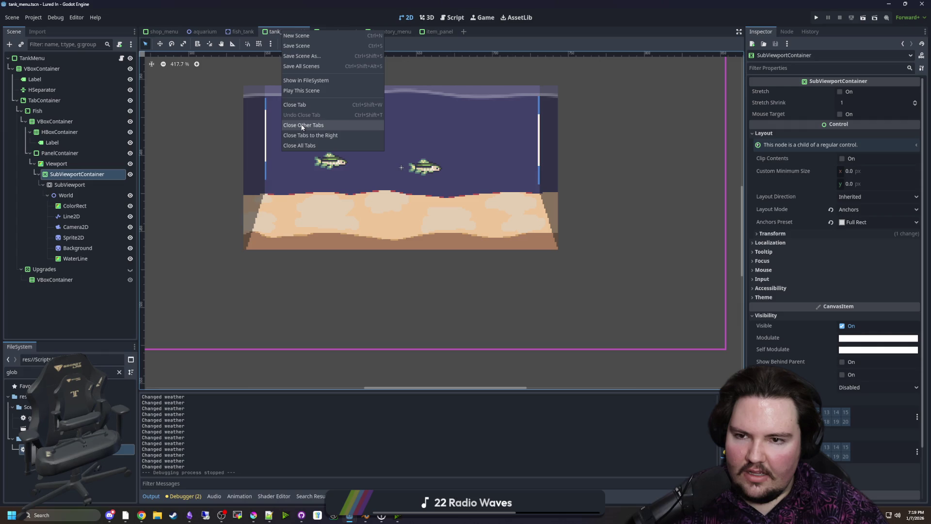
{"action": "left_click", "coordinate": [301, 146]}
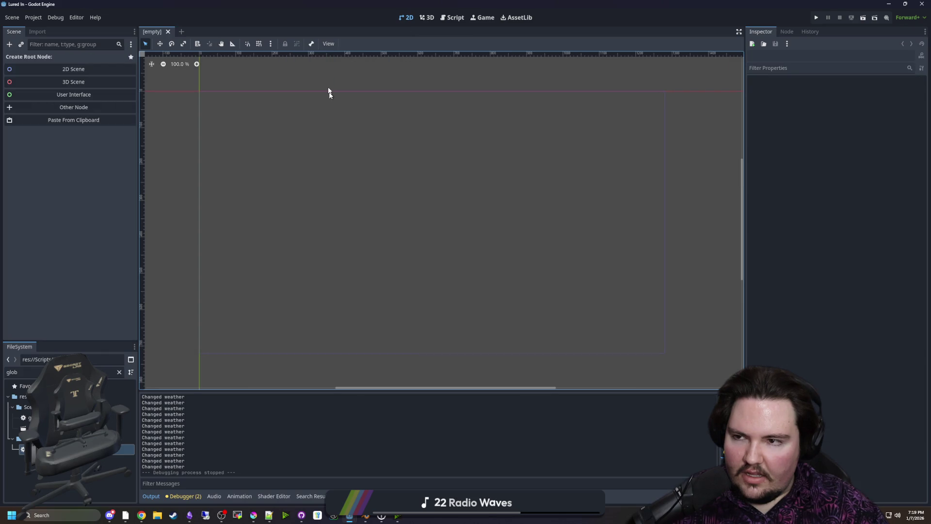
{"action": "key", "text": "alt+Tab"}
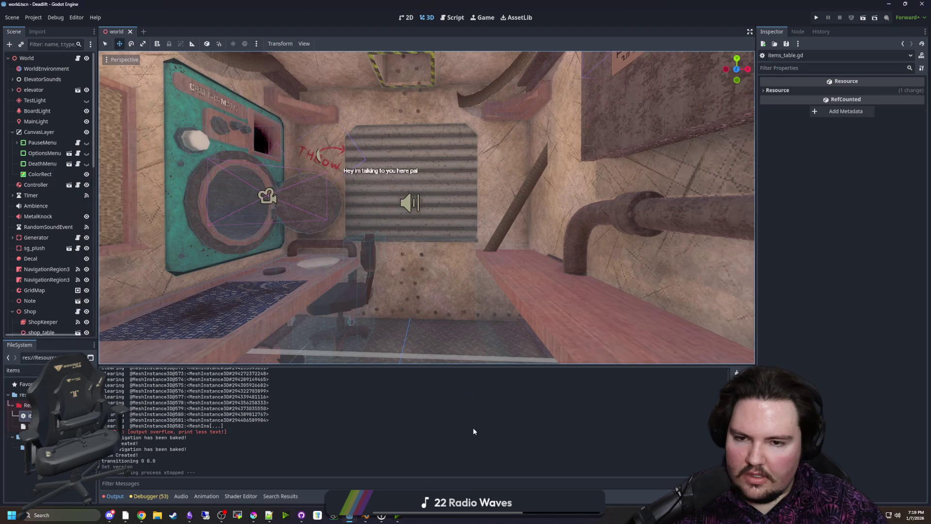
{"action": "key", "text": "F5"}
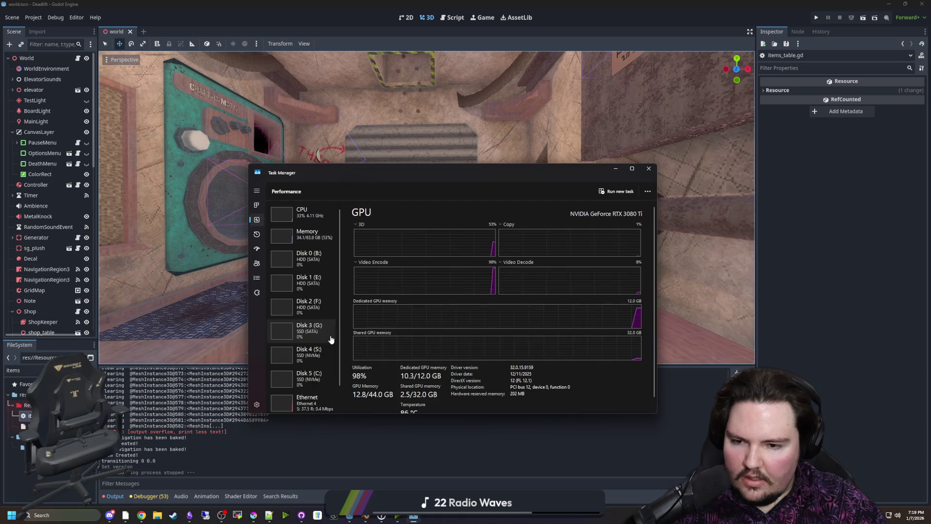
Scroll to GPU 0 to review its load and memory graphs, then close Task Manager
{"action": "scroll", "coordinate": [312, 384], "scroll_direction": "down", "scroll_amount": 1}
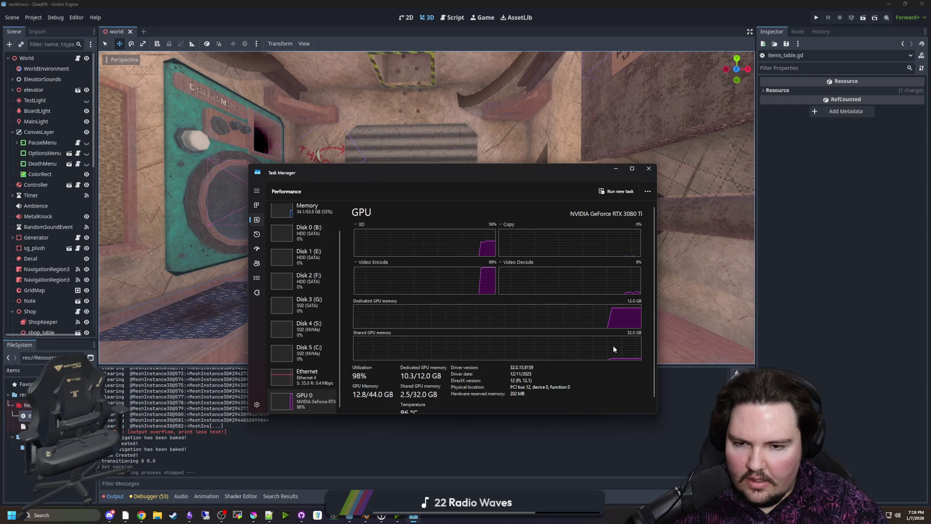
{"action": "left_click", "coordinate": [649, 169]}
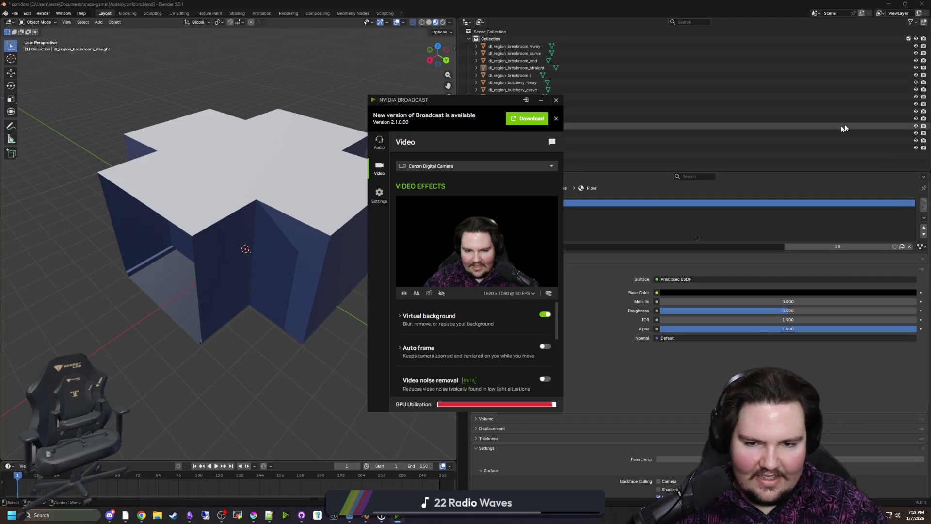
Orbit around and beneath the cross-shaped corridor piece and widen the 3D viewport
{"action": "left_click", "coordinate": [555, 100]}
{"action": "scroll", "coordinate": [263, 385], "scroll_direction": "down", "scroll_amount": 3}
{"action": "right_click", "coordinate": [240, 366]}
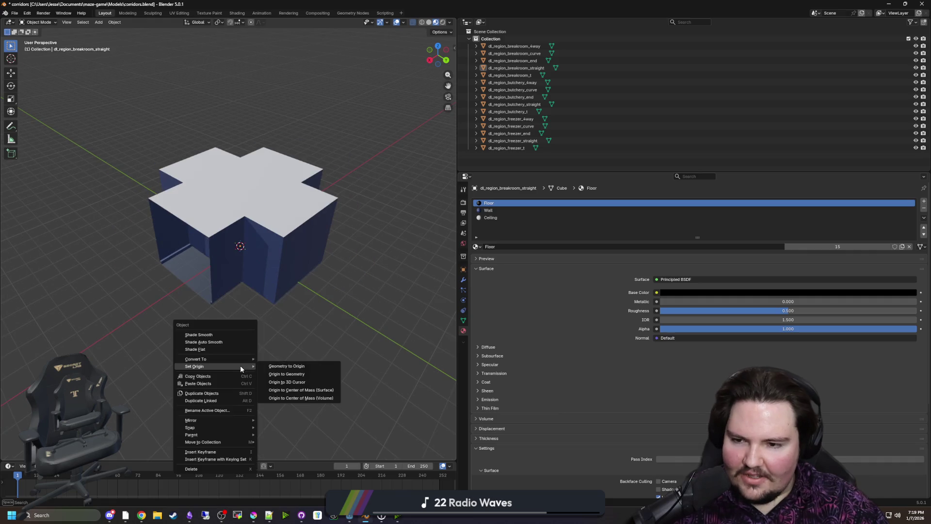
{"action": "mouse_move", "coordinate": [222, 365]}
{"action": "left_mouse_down"}
{"action": "mouse_move", "coordinate": [308, 319]}
{"action": "mouse_move", "coordinate": [164, 304]}
{"action": "mouse_move", "coordinate": [336, 279]}
{"action": "mouse_move", "coordinate": [274, 359]}
{"action": "mouse_move", "coordinate": [272, 319]}
{"action": "mouse_move", "coordinate": [349, 301]}
{"action": "mouse_move", "coordinate": [363, 313]}
{"action": "mouse_move", "coordinate": [268, 310]}
{"action": "mouse_move", "coordinate": [345, 322]}
{"action": "mouse_move", "coordinate": [339, 315]}
{"action": "left_mouse_up"}
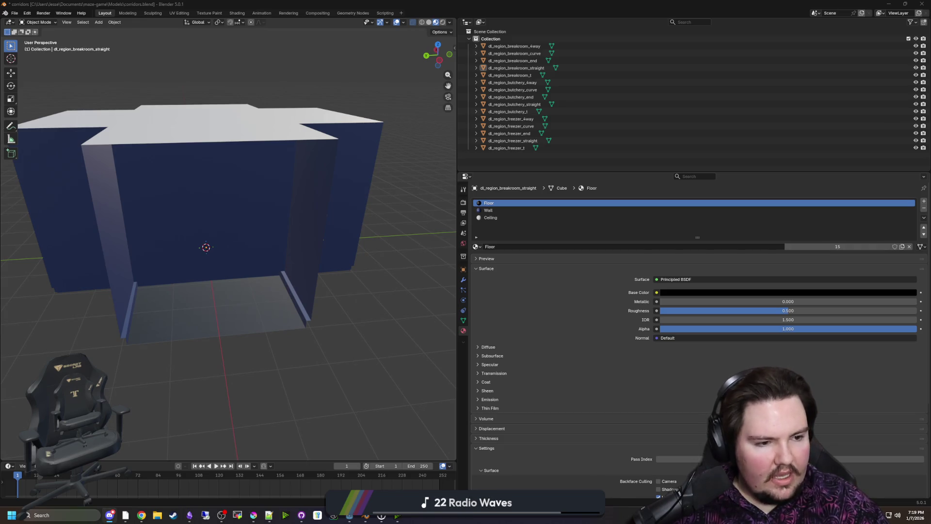
{"action": "left_click_drag", "start_coordinate": [368, 352], "coordinate": [357, 356]}
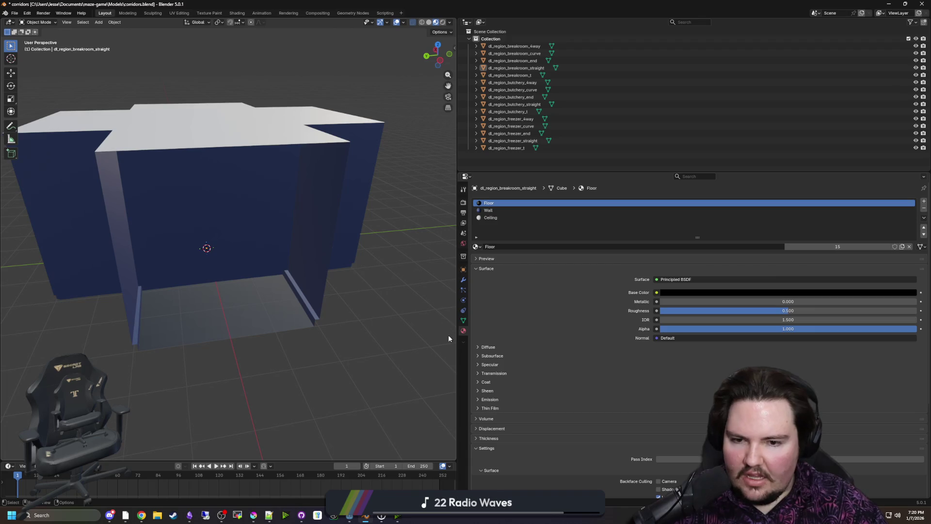
{"action": "left_click_drag", "start_coordinate": [457, 339], "coordinate": [697, 339]}
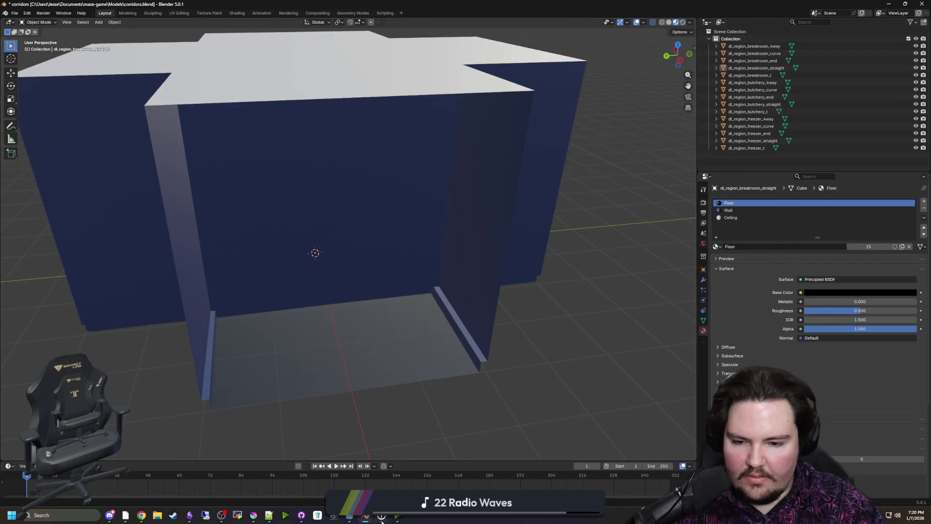
{"action": "scroll", "coordinate": [405, 329], "scroll_direction": "down", "scroll_amount": 5}
{"action": "mouse_move", "coordinate": [406, 329]}
{"action": "left_mouse_down"}
{"action": "mouse_move", "coordinate": [467, 289]}
{"action": "mouse_move", "coordinate": [397, 281]}
{"action": "mouse_move", "coordinate": [467, 302]}
{"action": "mouse_move", "coordinate": [482, 253]}
{"action": "mouse_move", "coordinate": [482, 287]}
{"action": "left_mouse_up"}
Save corridors.blend, then select the five dl_region_freezer pieces and duplicate them
{"action": "key", "text": "ctrl+s"}
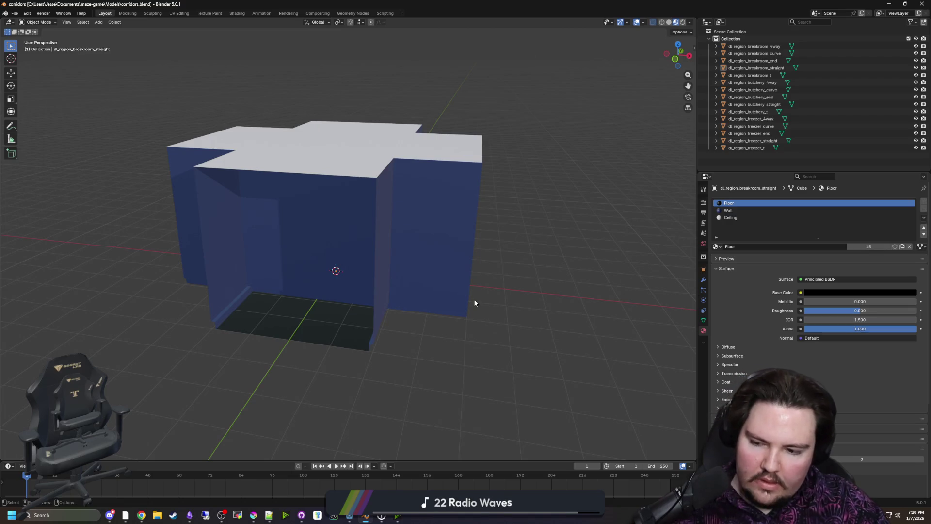
{"action": "left_click", "coordinate": [310, 257]}
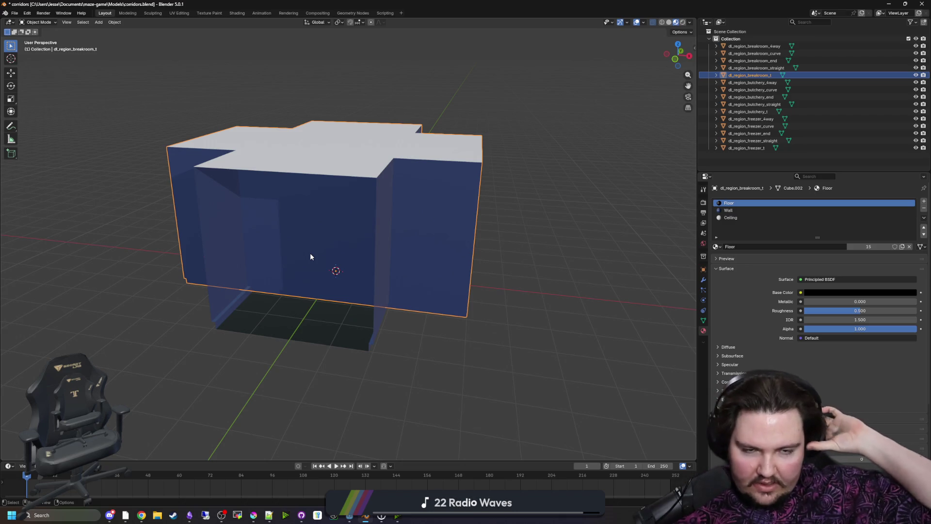
{"action": "left_click", "coordinate": [747, 148]}
{"action": "left_click", "coordinate": [750, 118], "text": "shift"}
{"action": "left_click_drag", "start_coordinate": [476, 207], "coordinate": [475, 220]}
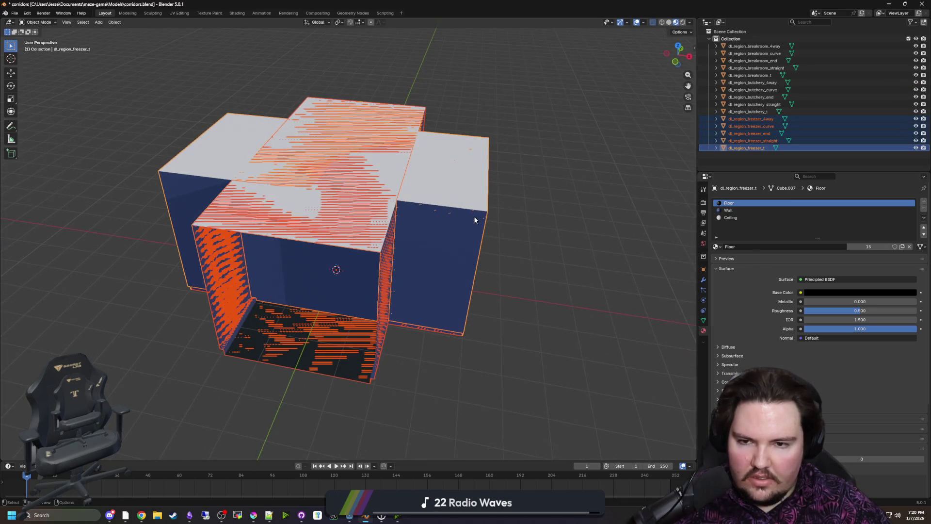
{"action": "key", "text": "shift+d"}
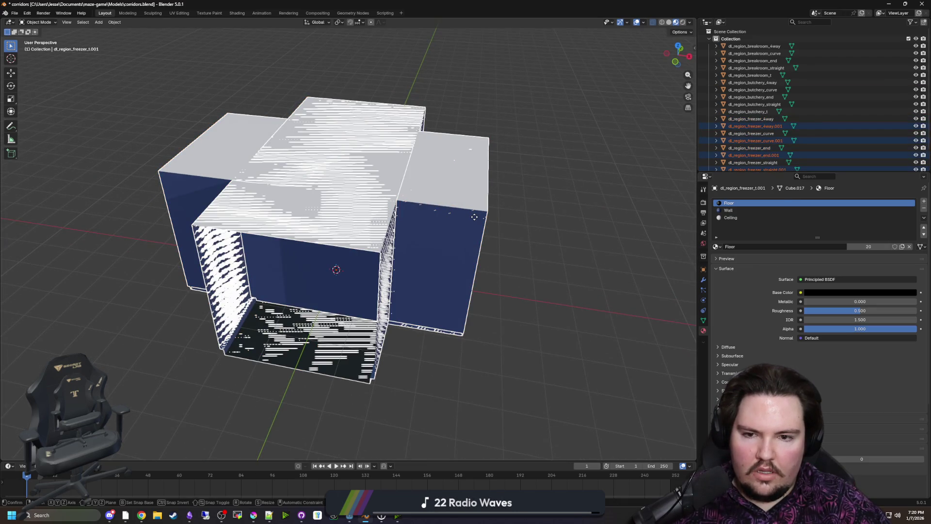
Cancel the move so the freezer copies stay exactly on the originals
{"action": "right_click", "coordinate": [510, 207]}
{"action": "scroll", "coordinate": [510, 207], "scroll_direction": "down", "scroll_amount": 3}
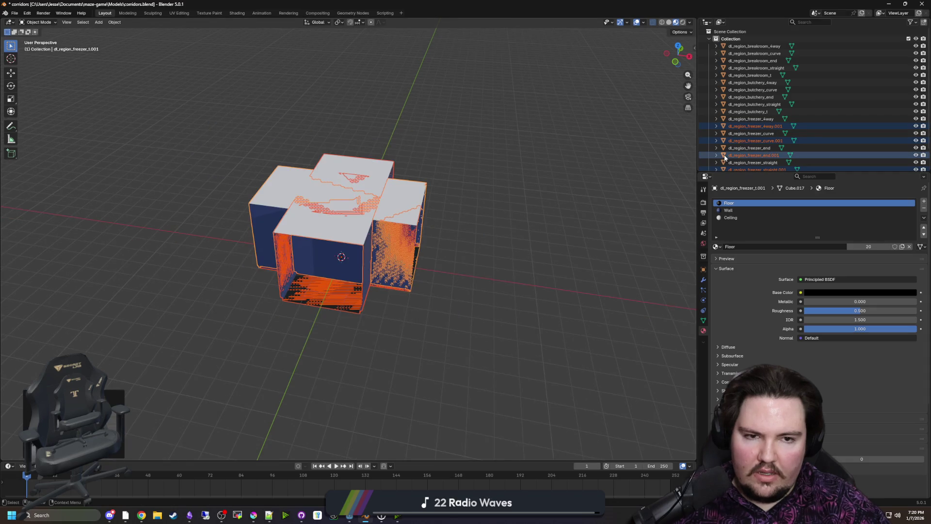
{"action": "scroll", "coordinate": [760, 145], "scroll_direction": "down", "scroll_amount": 2}
Rename dl_region_freezer_t.001 to dl_region_overgrown_t
{"action": "double_click", "coordinate": [771, 164]}
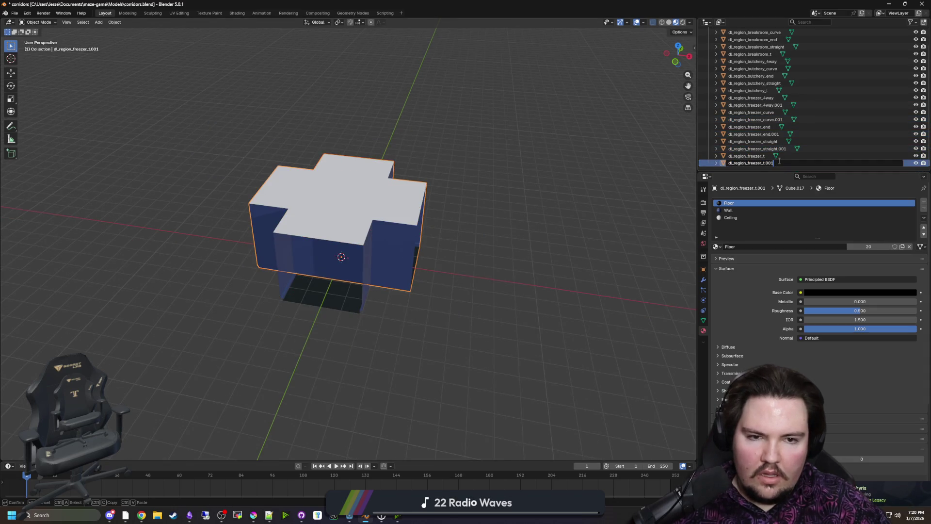
{"action": "key", "text": "BackSpace"}
{"action": "key", "text": "BackSpace"}
{"action": "key", "text": "BackSpace"}
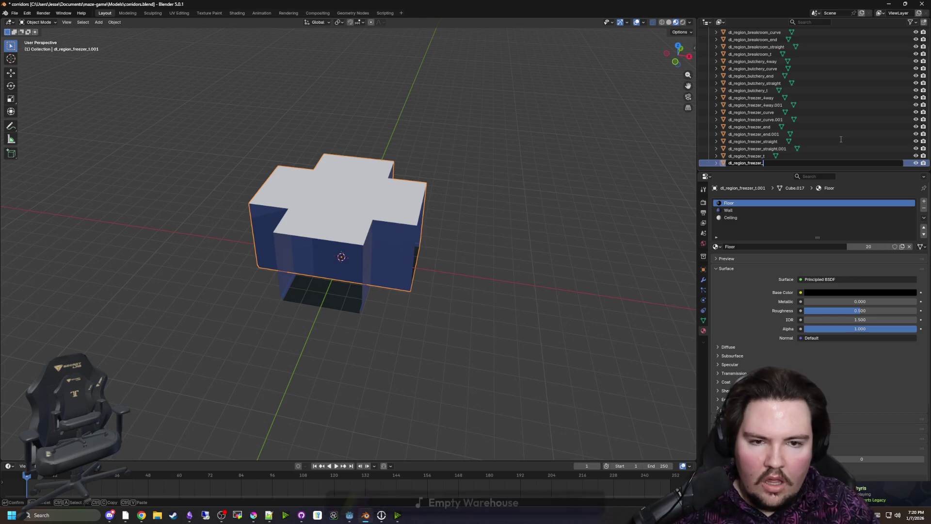
{"action": "key", "text": "BackSpace"}
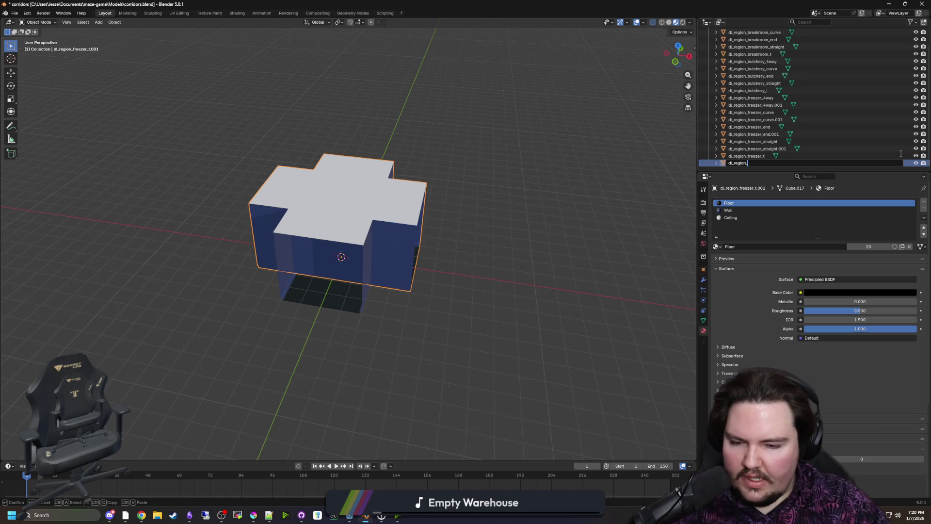
{"action": "type", "text": "lobby_"}
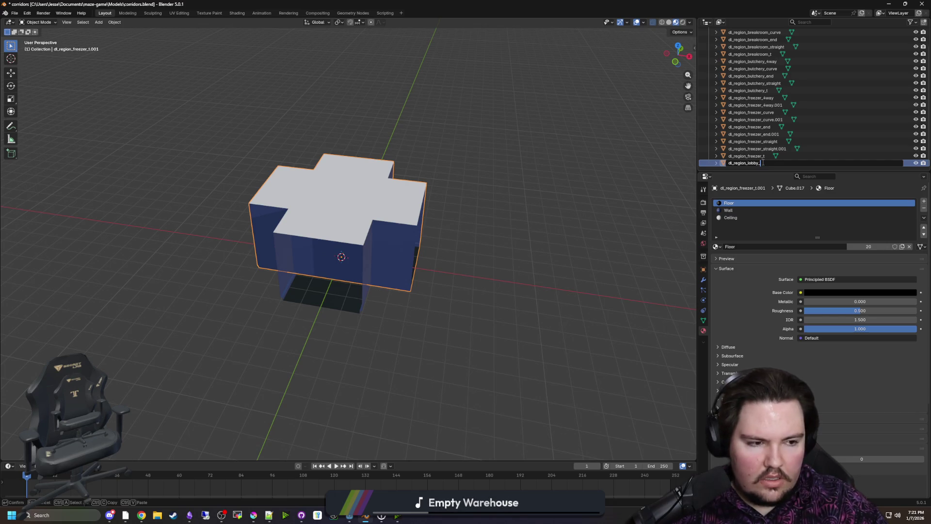
{"action": "key", "text": "BackSpace"}
{"action": "key", "text": "BackSpace"}
{"action": "key", "text": "BackSpace"}
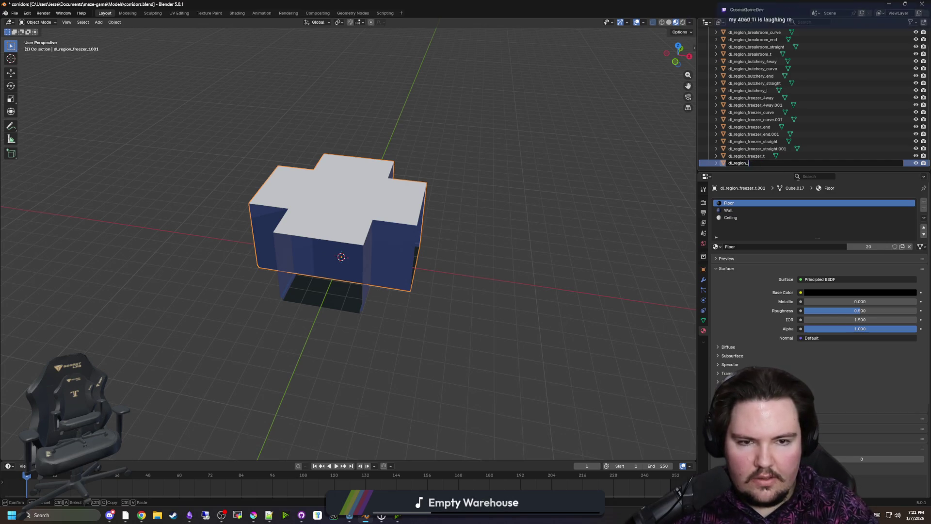
{"action": "type", "text": "overgrown_t"}
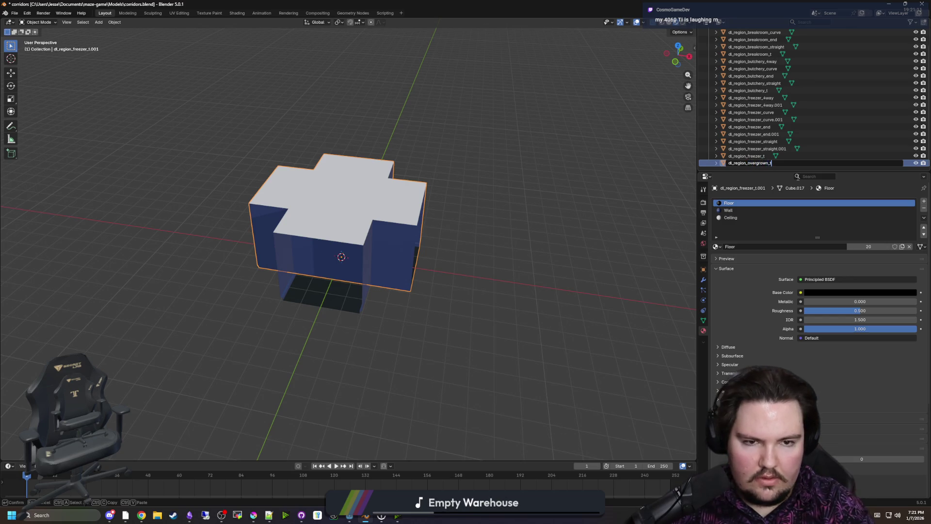
{"action": "key", "text": "Return"}
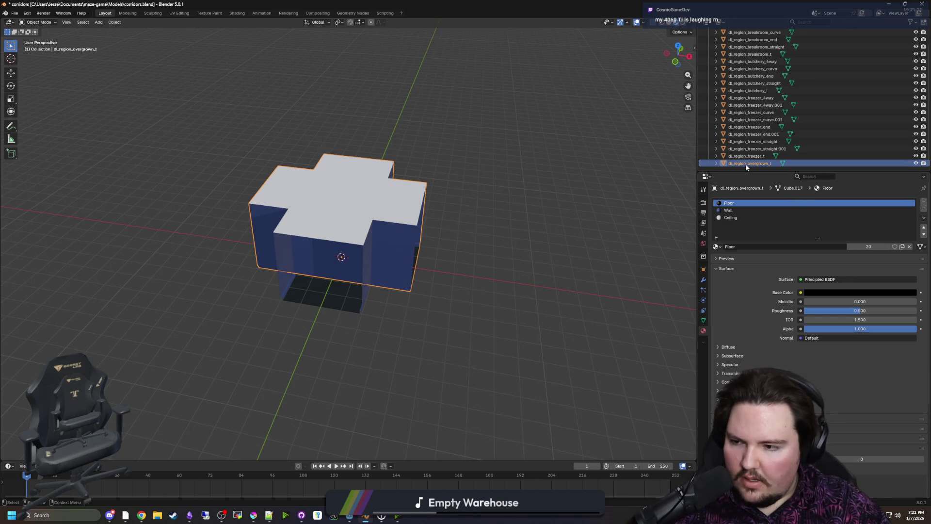
{"action": "left_click", "coordinate": [771, 150]}
{"action": "type", "text": "overgrown"}
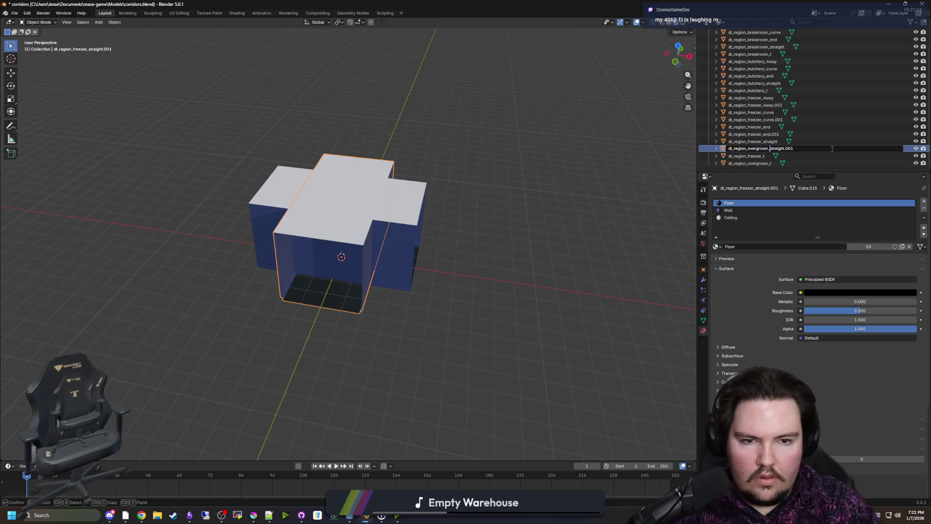
Confirm dl_region_overgrown_straight and rename the end copy to dl_region_overgrown_end
{"action": "key", "text": "Return"}
{"action": "double_click", "coordinate": [771, 133]}
{"action": "type", "text": "overgrown"}
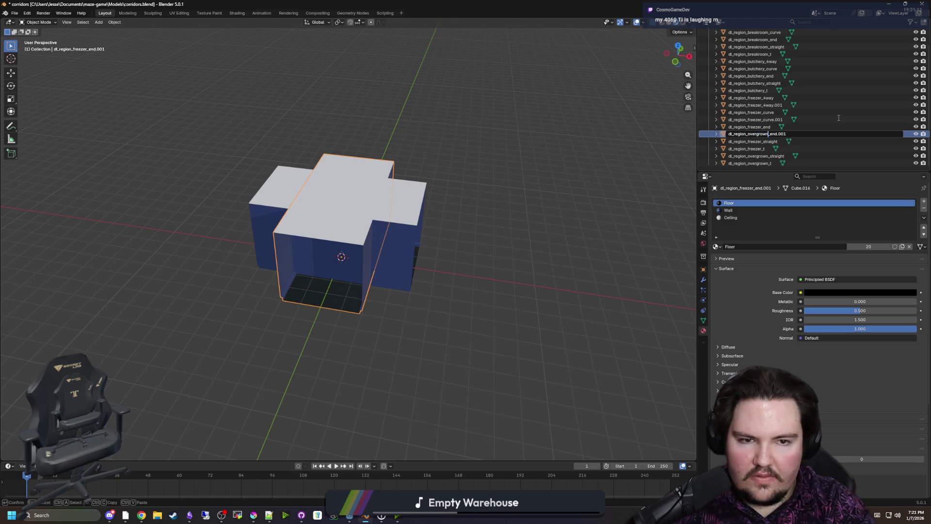
{"action": "key", "text": "End"}
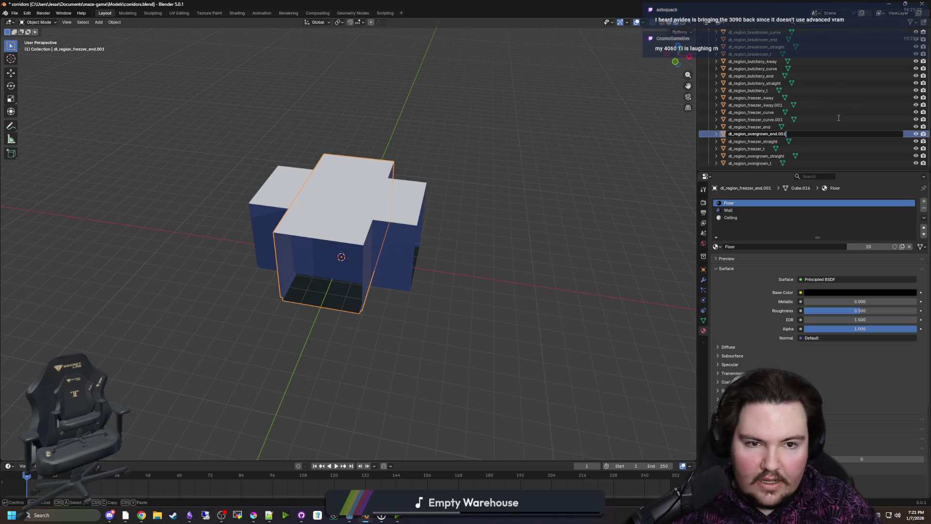
{"action": "key", "text": "Return"}
Rename the curve and 4-way copies to dl_region_overgrown_curve and dl_region_overgrown_4way
{"action": "left_click", "coordinate": [765, 121]}
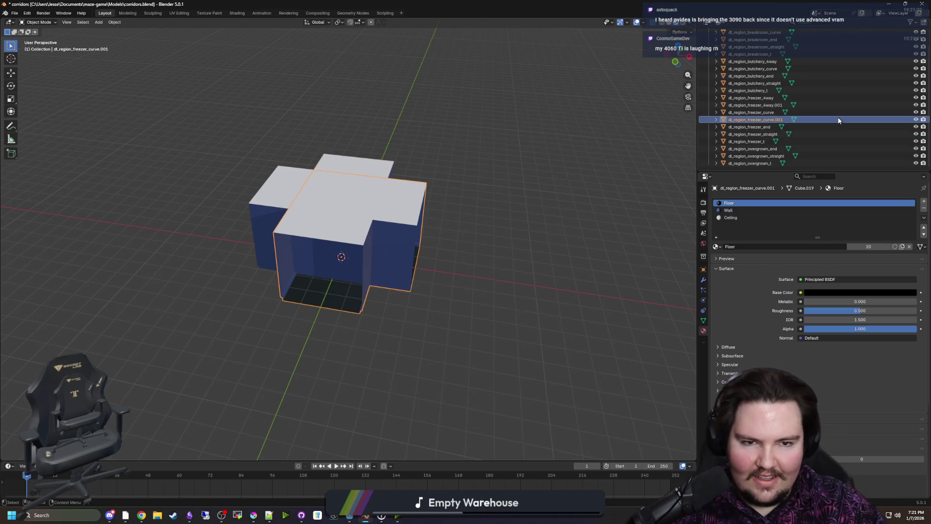
{"action": "double_click", "coordinate": [764, 120]}
{"action": "type", "text": "overgrown"}
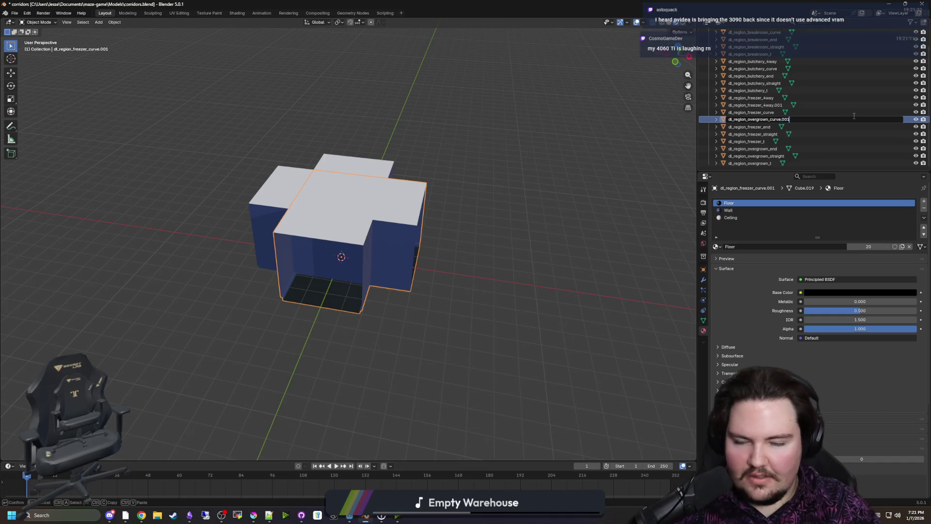
{"action": "key", "text": "BackSpace"}
{"action": "key", "text": "BackSpace"}
{"action": "key", "text": "BackSpace"}
{"action": "key", "text": "Return"}
{"action": "left_click", "coordinate": [768, 107]}
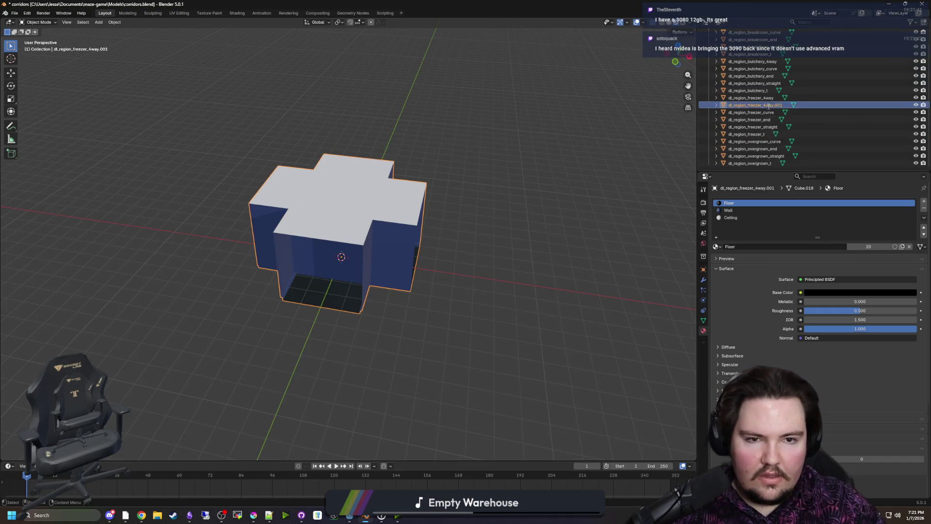
{"action": "double_click", "coordinate": [767, 107]}
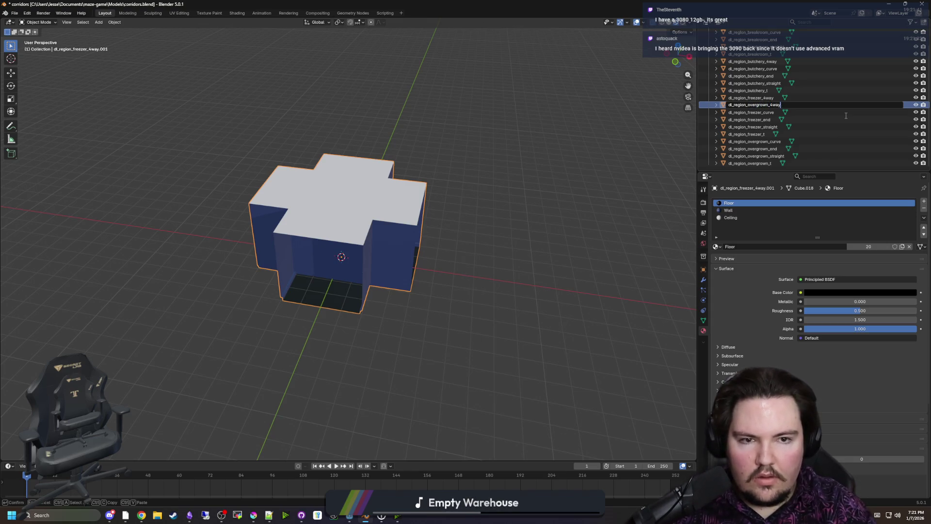
{"action": "key", "text": "Return"}
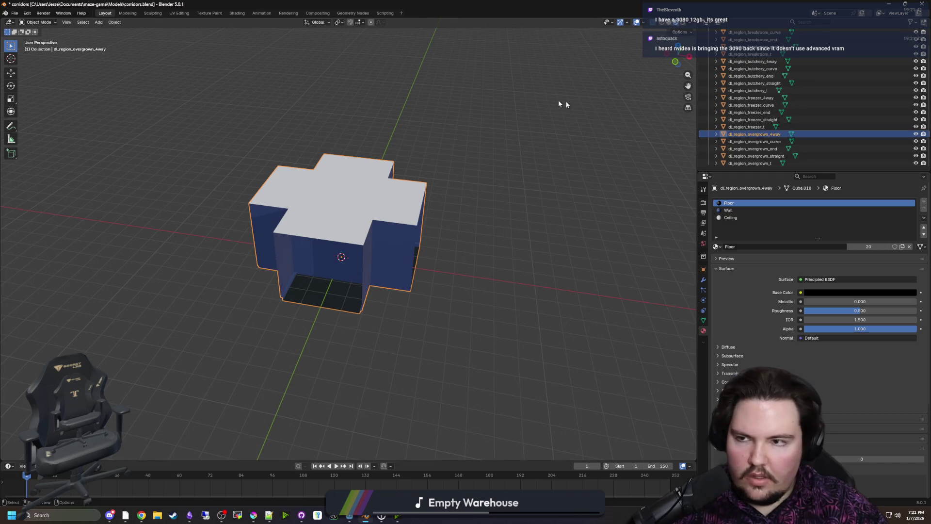
Deselect everything, then restore and re-maximize the Blender window
{"action": "left_click", "coordinate": [524, 99]}
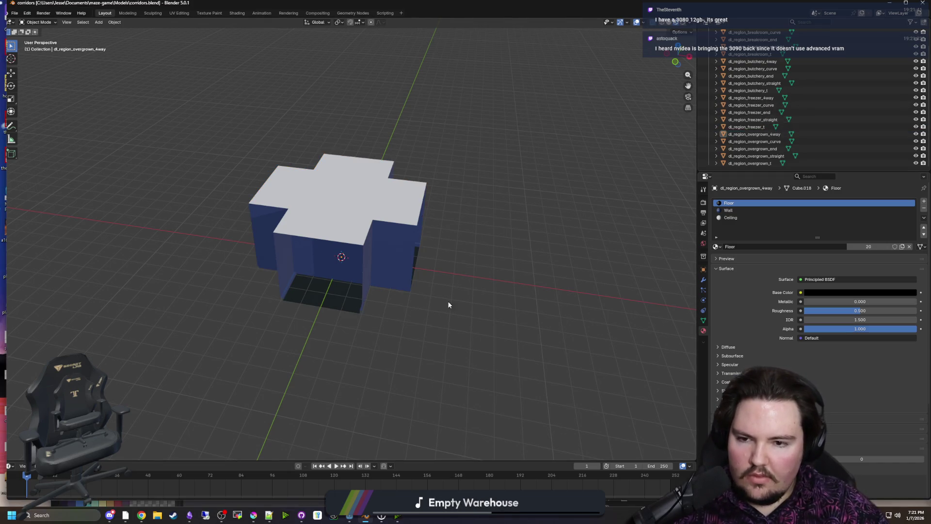
{"action": "left_click_drag", "start_coordinate": [451, 4], "coordinate": [416, 361]}
{"action": "double_click", "coordinate": [639, 361]}
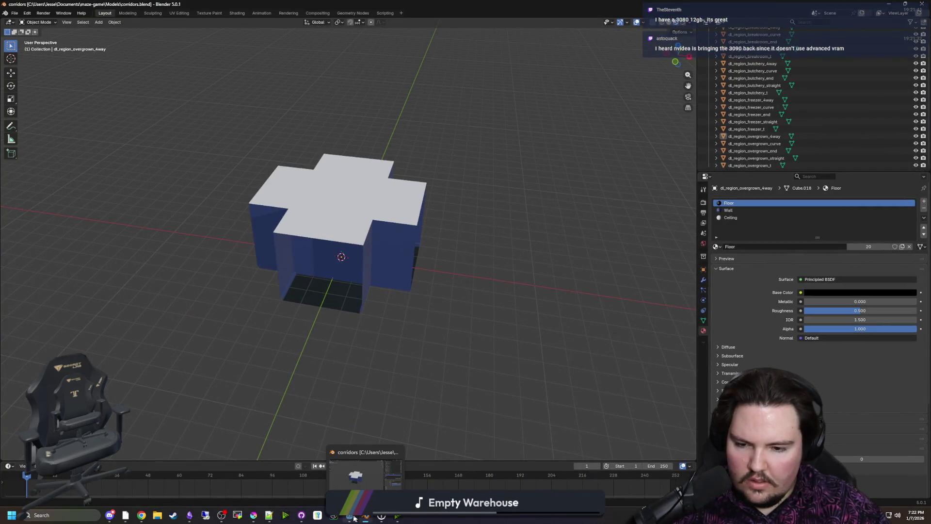
Bring the Deadlift world scene forward and fly through the shop, neon and Craft-o-Matic rooms
{"action": "mouse_move", "coordinate": [353, 518]}
{"action": "left_click", "coordinate": [381, 475]}
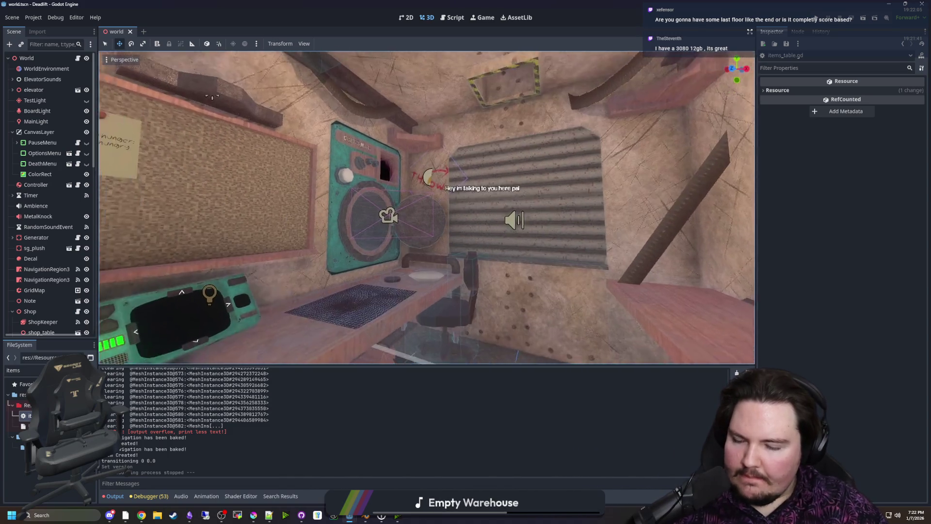
{"action": "scroll", "coordinate": [426, 208], "scroll_direction": "down", "scroll_amount": 2}
{"action": "key", "text": "w"}
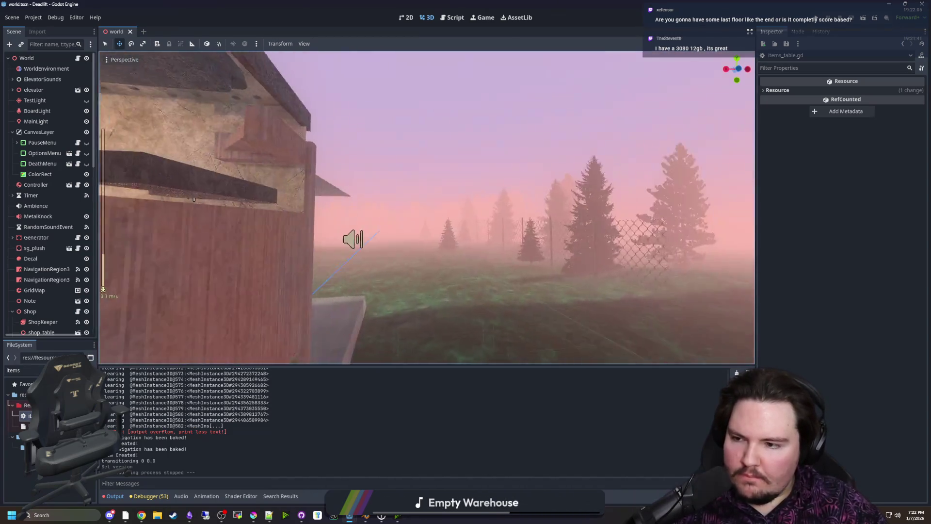
{"action": "key", "text": "s"}
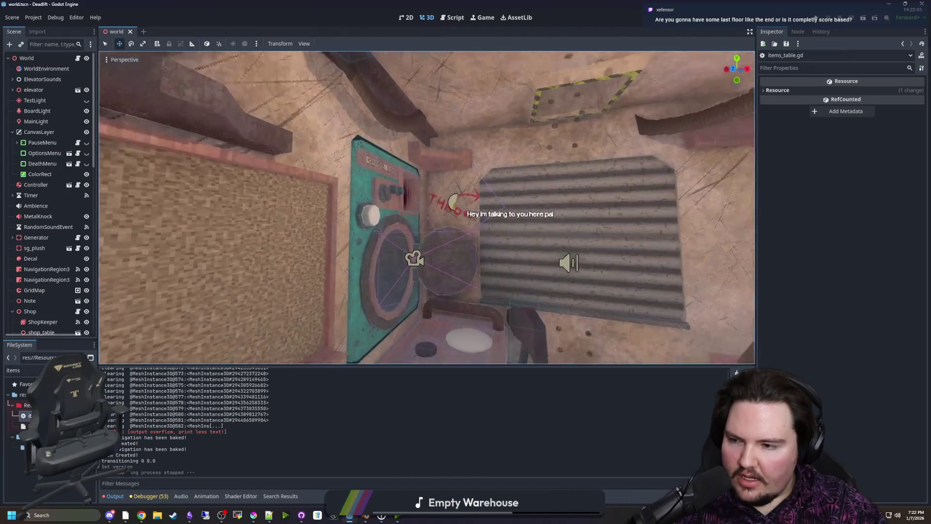
{"action": "key", "text": "w"}
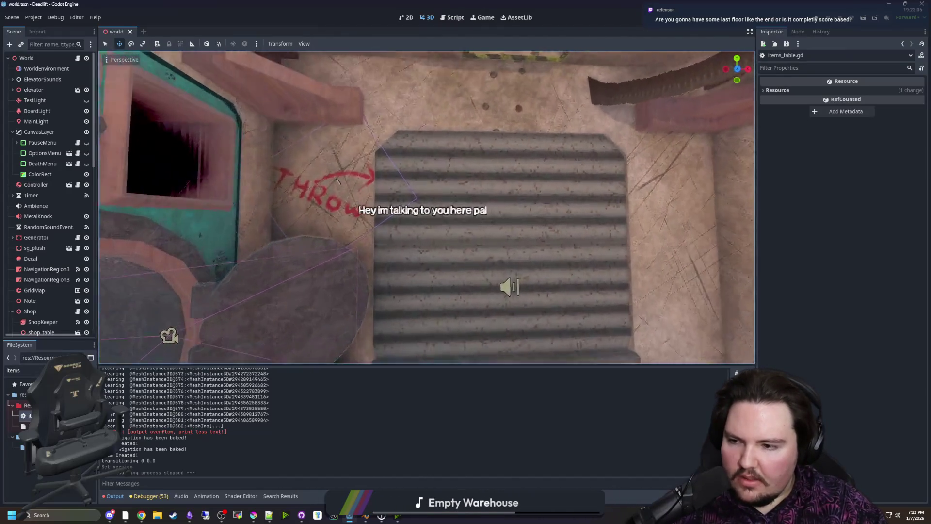
{"action": "scroll", "coordinate": [360, 229], "scroll_direction": "up", "scroll_amount": 2}
{"action": "key", "text": "ctrl+s"}
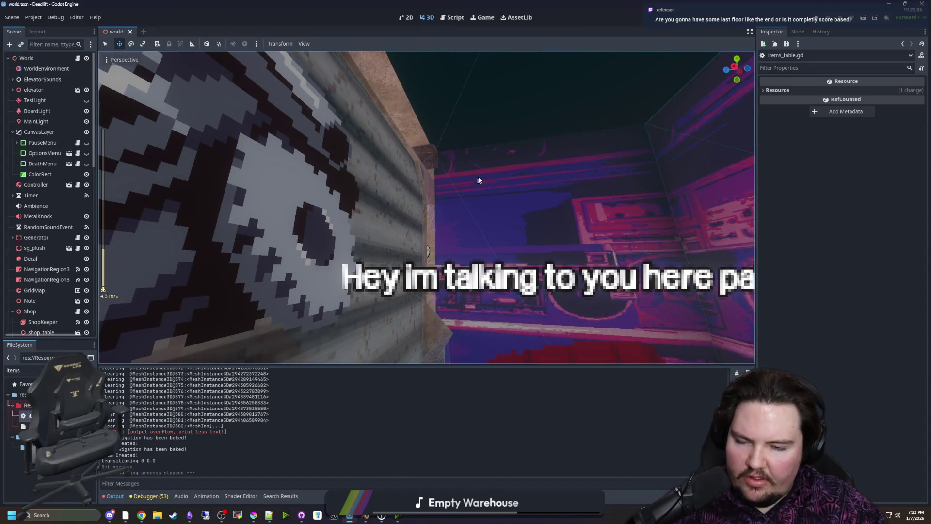
{"action": "key", "text": "s"}
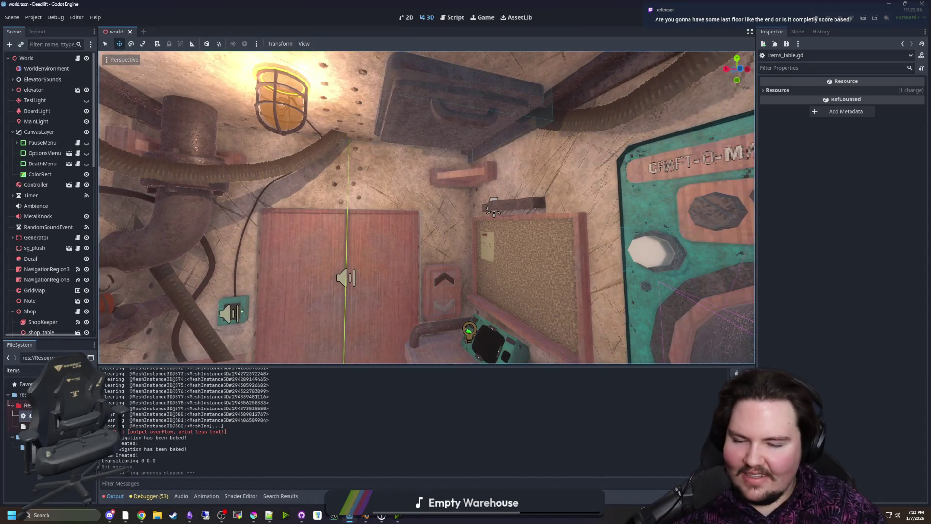
{"action": "key", "text": "s"}
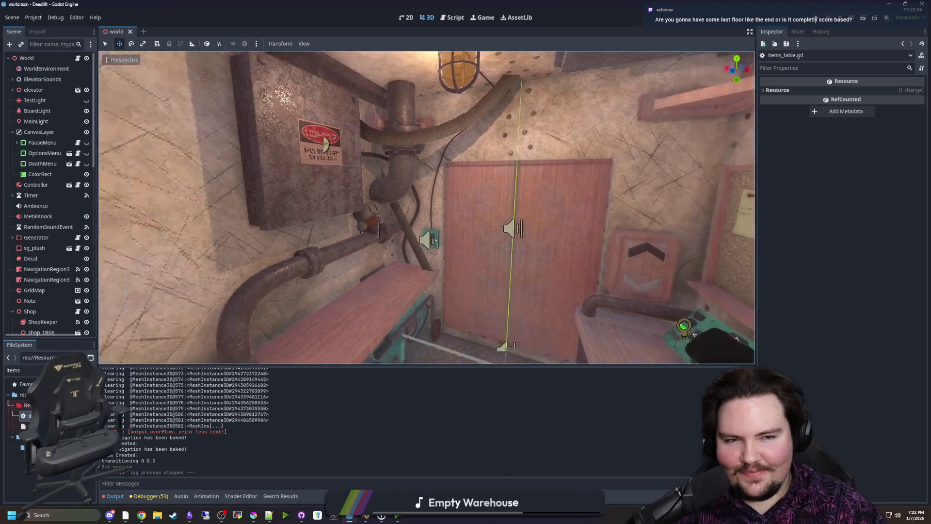
{"action": "key", "text": "w"}
{"action": "key", "text": "s"}
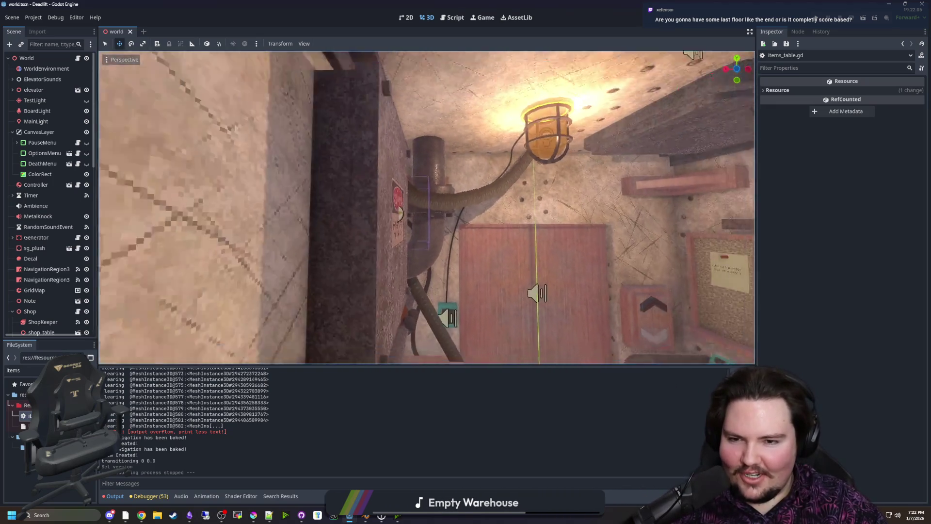
{"action": "key", "text": "ctrl+s"}
Fly up to the door, close in on the sign text, then face the Craft-o-matic machine
{"action": "key", "text": "w"}
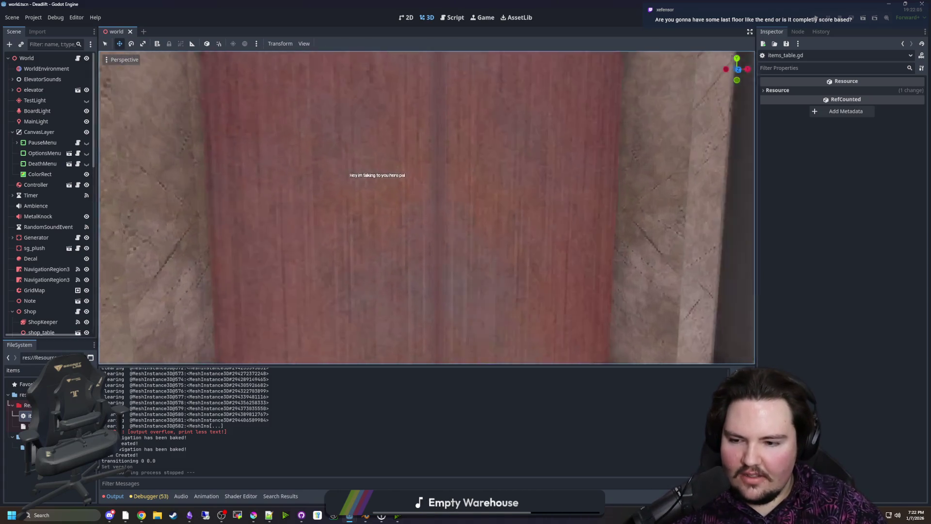
{"action": "key", "text": "s"}
{"action": "key", "text": "ctrl+s"}
{"action": "key", "text": "w"}
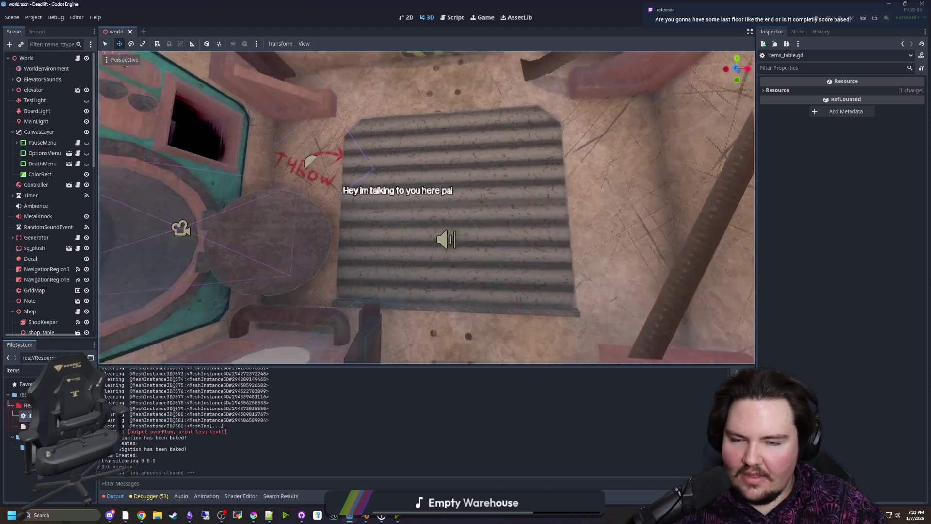
{"action": "key", "text": "ctrl+s"}
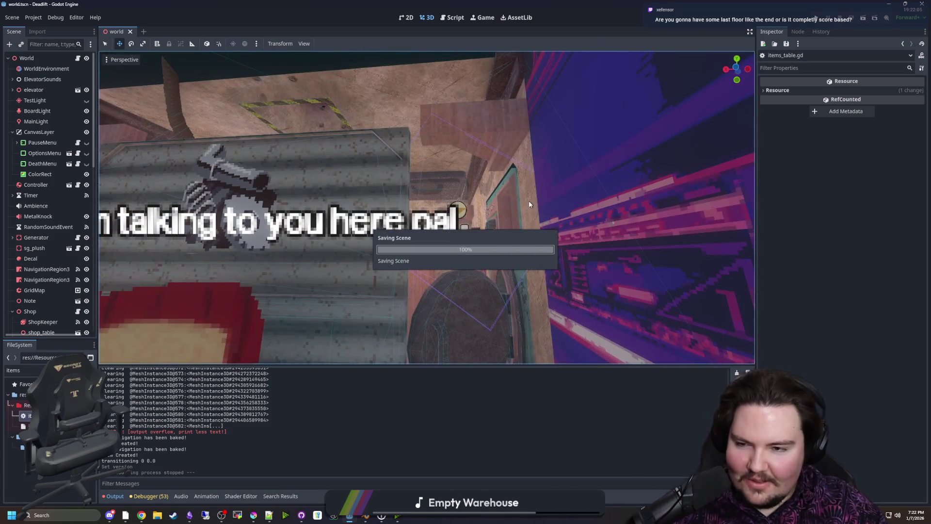
{"action": "key", "text": "s"}
{"action": "key", "text": "ctrl+s"}
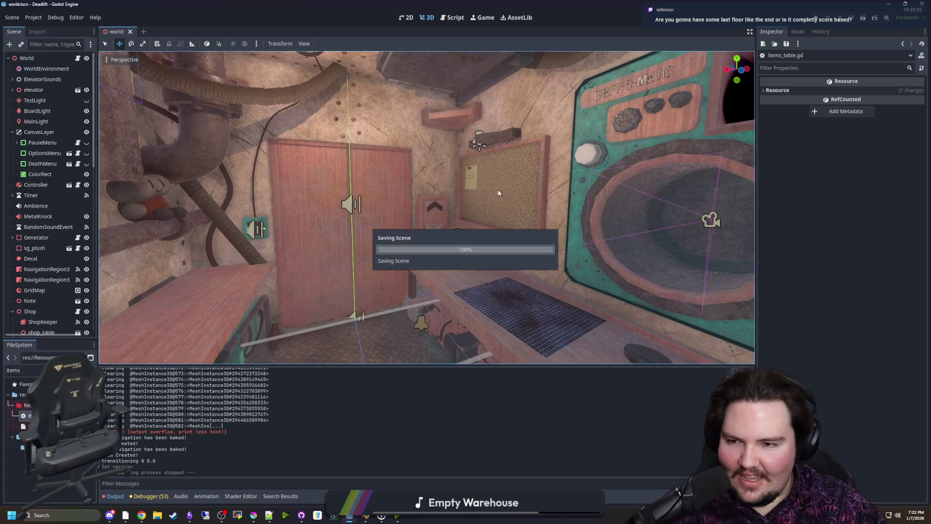
{"action": "key", "text": "d"}
{"action": "key", "text": "ctrl+s"}
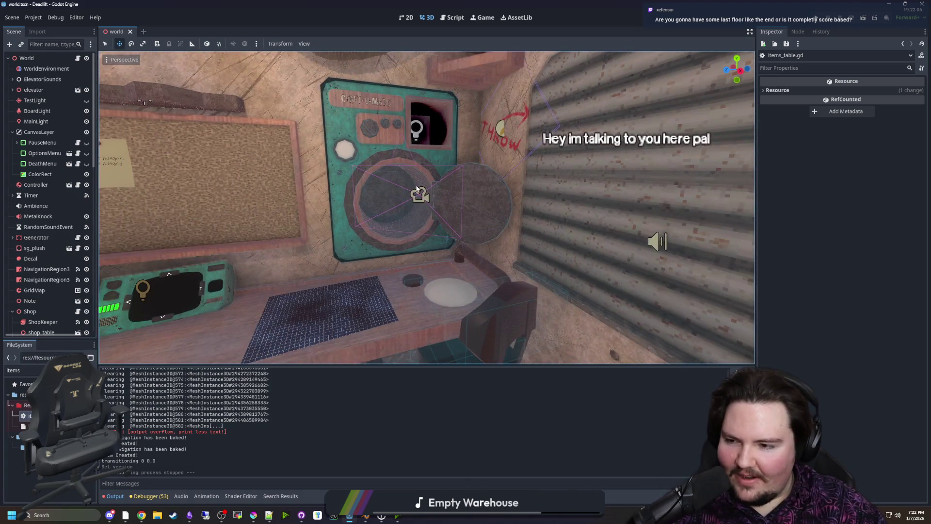
{"action": "key", "text": "w"}
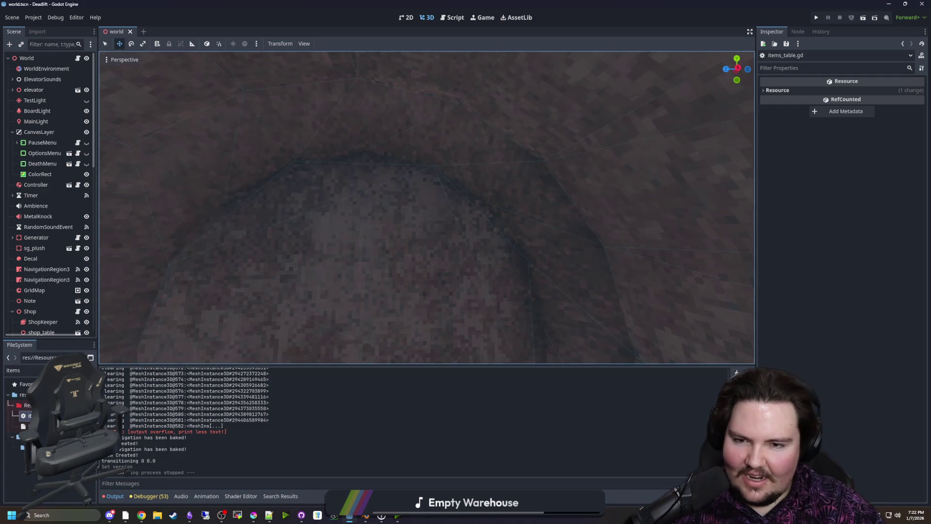
Fly past the outdoor fog to view the stone surface, double doors, pipes and plush toy
{"action": "key", "text": "s"}
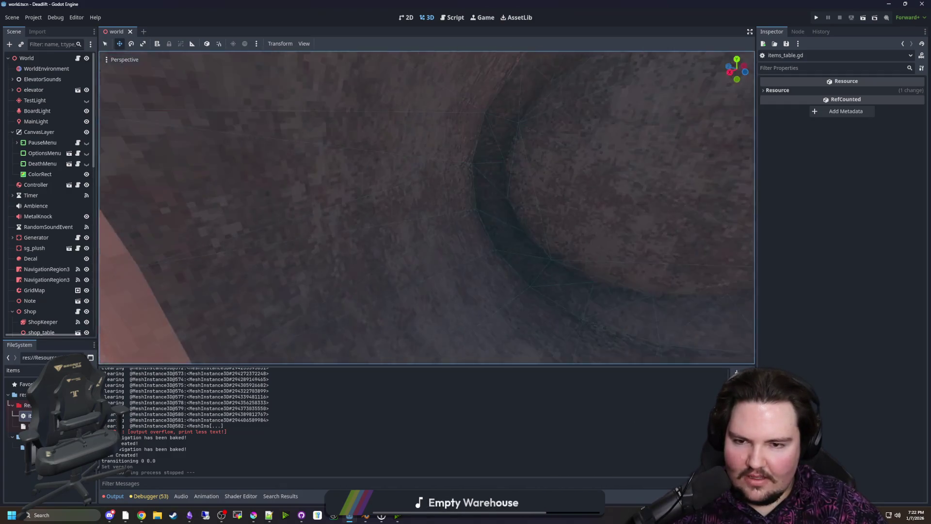
{"action": "key", "text": "w"}
{"action": "key", "text": "w"}
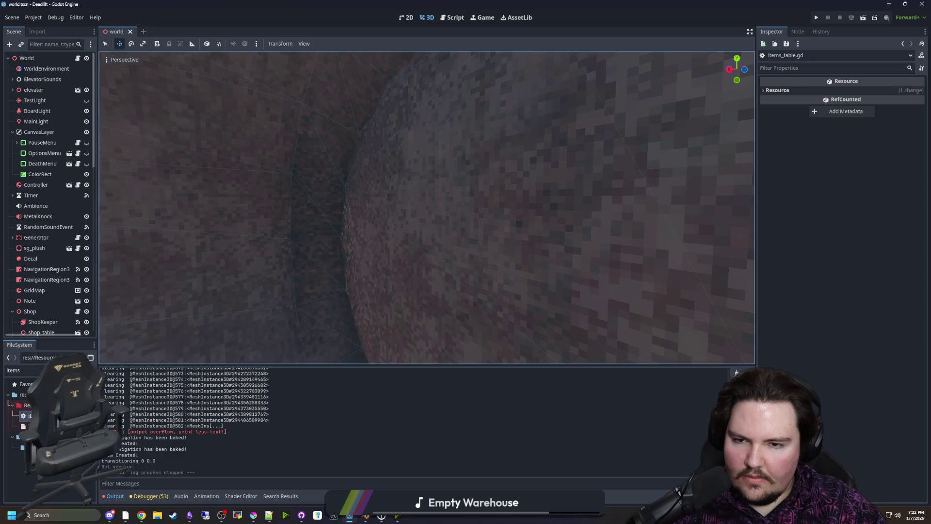
{"action": "key", "text": "w"}
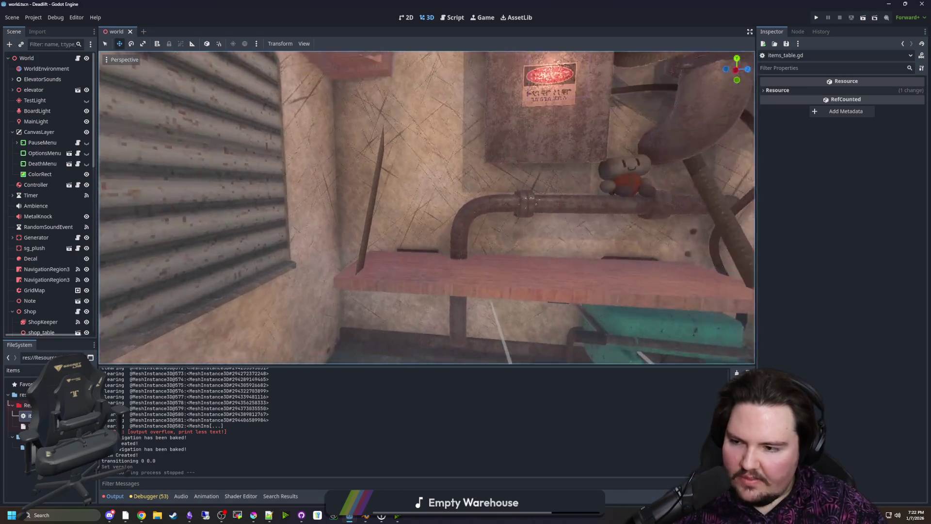
{"action": "key", "text": "w"}
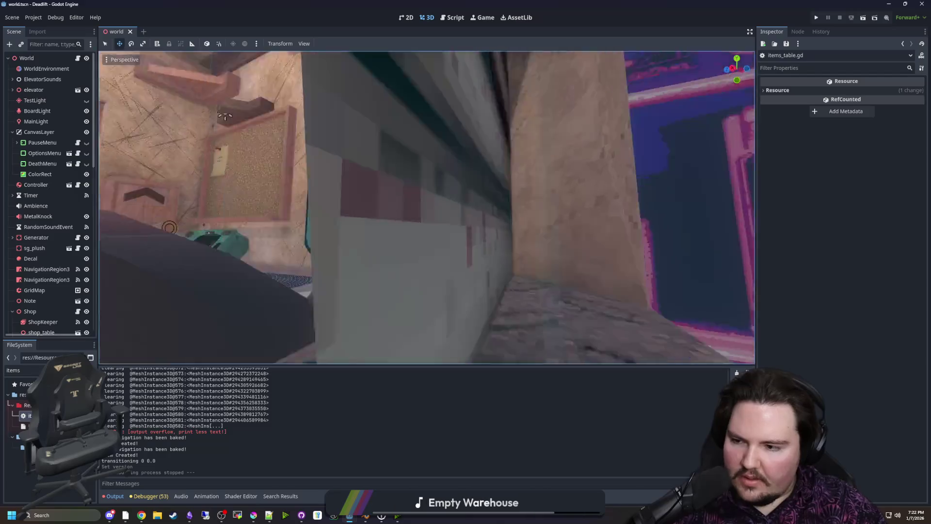
{"action": "key", "text": "w"}
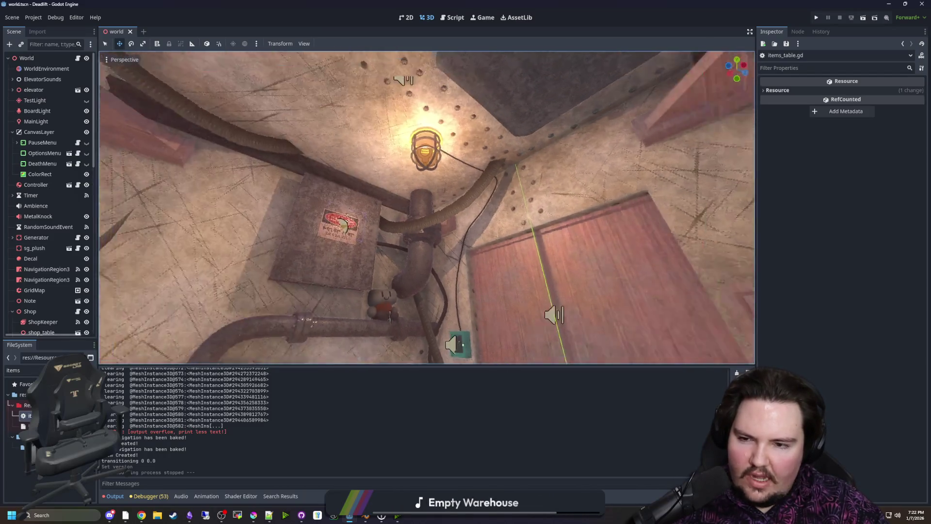
{"action": "key", "text": "w"}
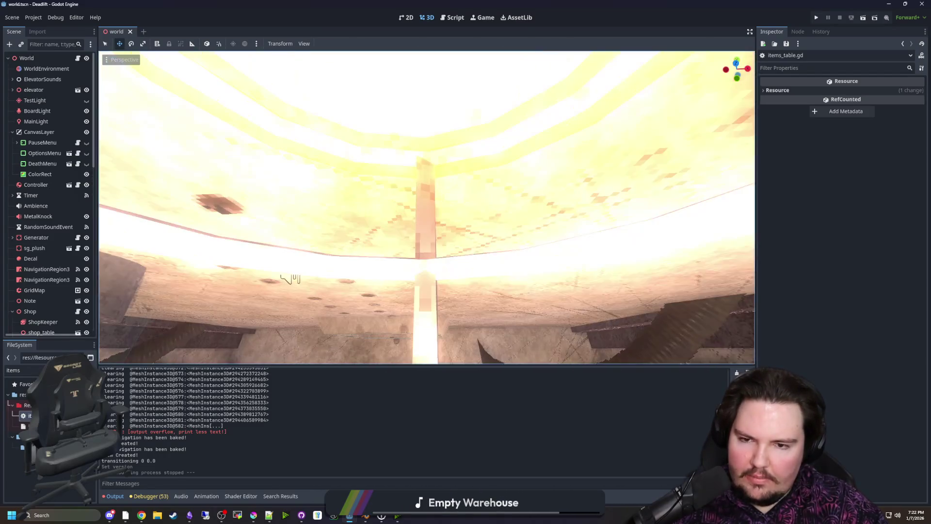
{"action": "key", "text": "w"}
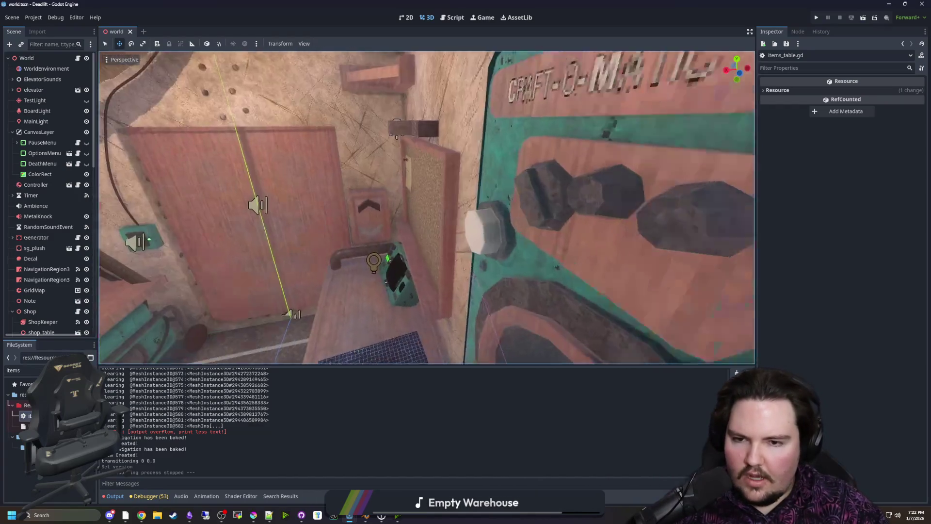
{"action": "key", "text": "w"}
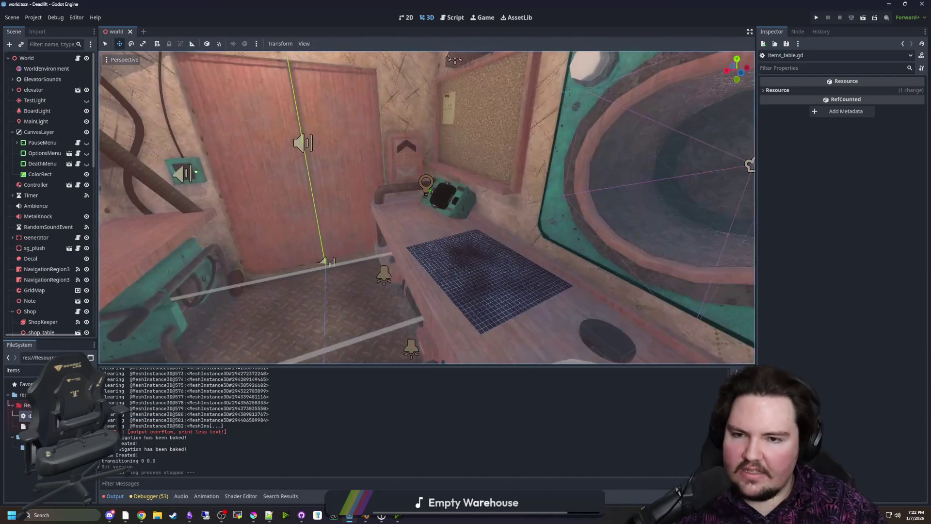
{"action": "key", "text": "ctrl+s"}
{"action": "key", "text": "w"}
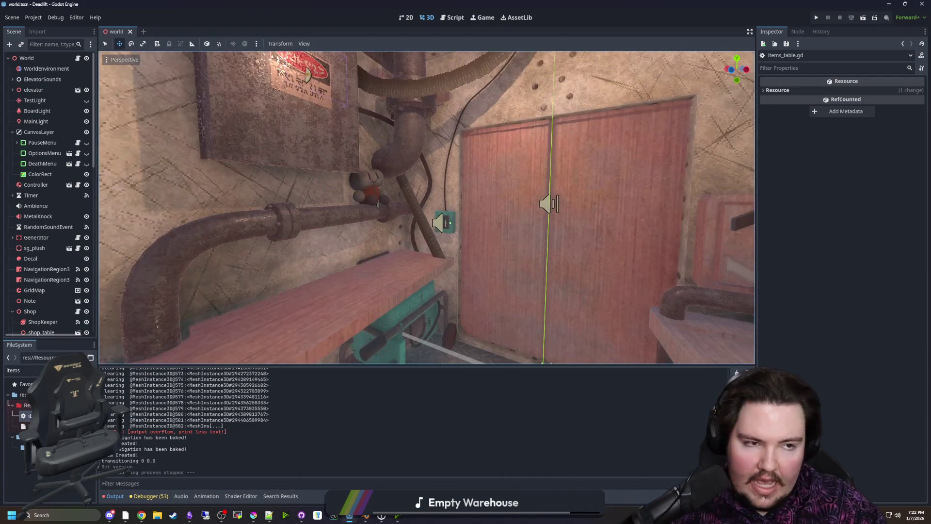
{"action": "key", "text": "super+3"}
Search 'risk' and open the Risk of Rain 2 Steam page in a maximized window
{"action": "type", "text": "risk"}
{"action": "key", "text": "Return"}
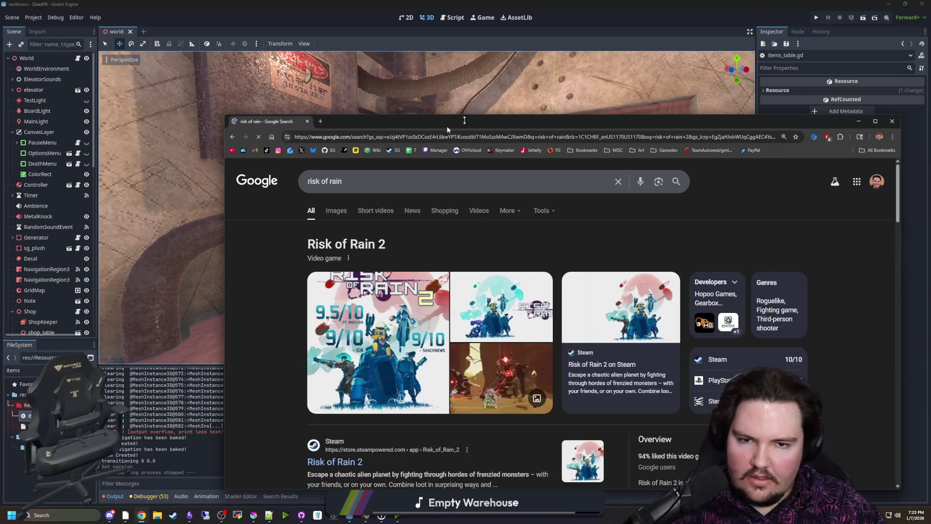
{"action": "scroll", "coordinate": [354, 369], "scroll_direction": "down", "scroll_amount": 3}
{"action": "left_click", "coordinate": [355, 370]}
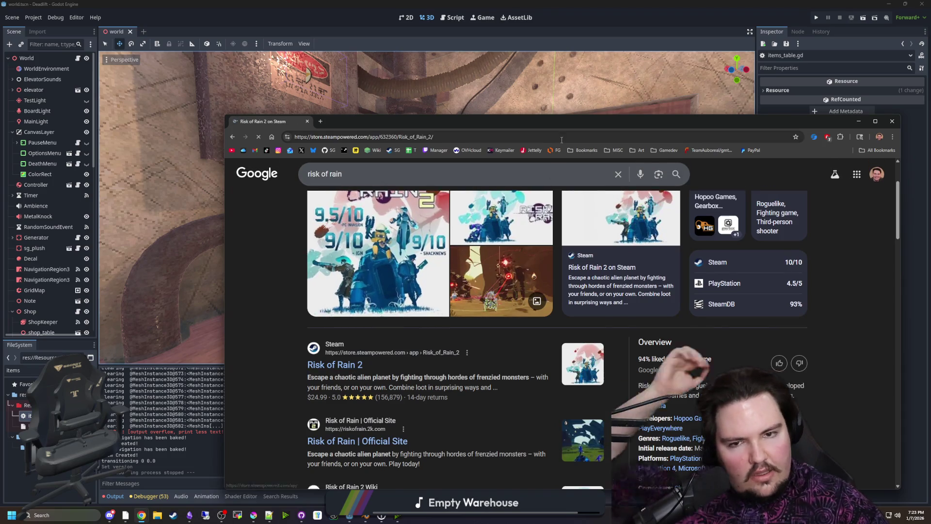
{"action": "left_click_drag", "start_coordinate": [570, 127], "coordinate": [507, 6]}
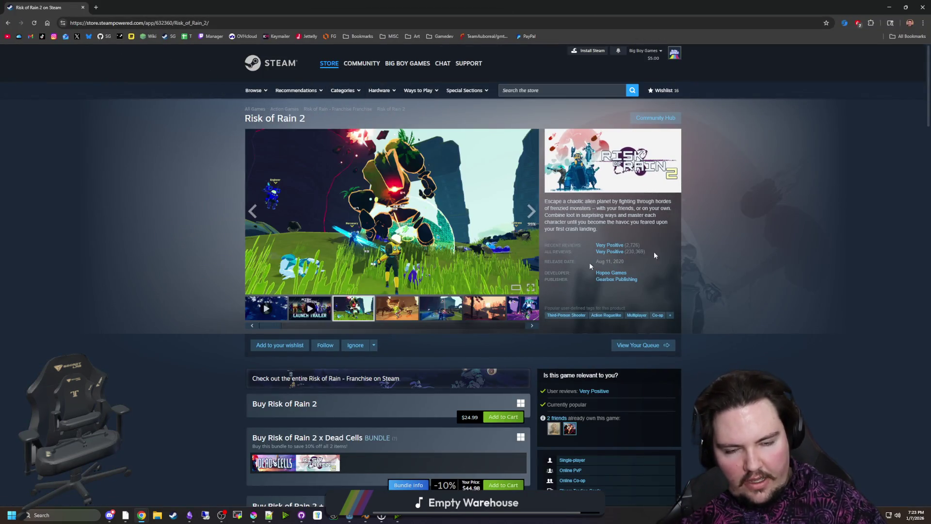
Step through the Risk of Rain 2 screenshots full-screen, then close the gallery
{"action": "mouse_move", "coordinate": [605, 252]}
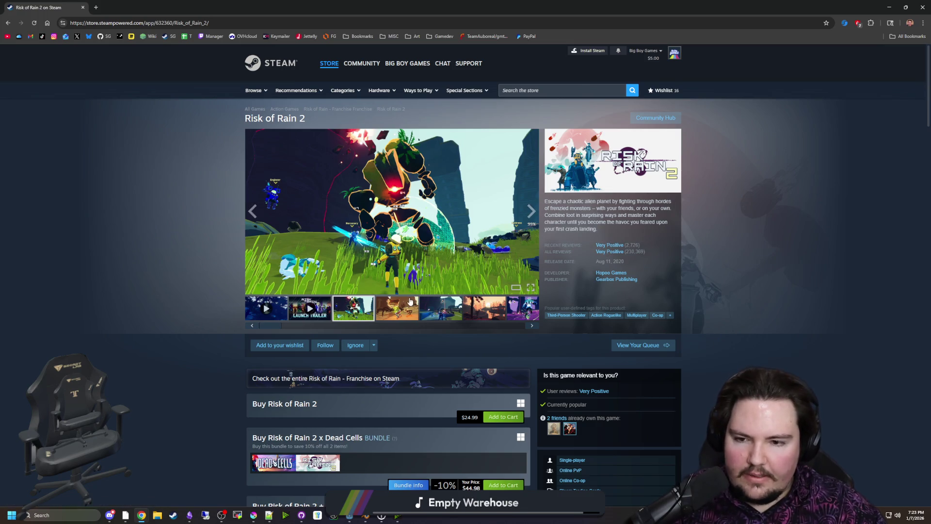
{"action": "left_click", "coordinate": [422, 306]}
{"action": "left_click", "coordinate": [484, 241]}
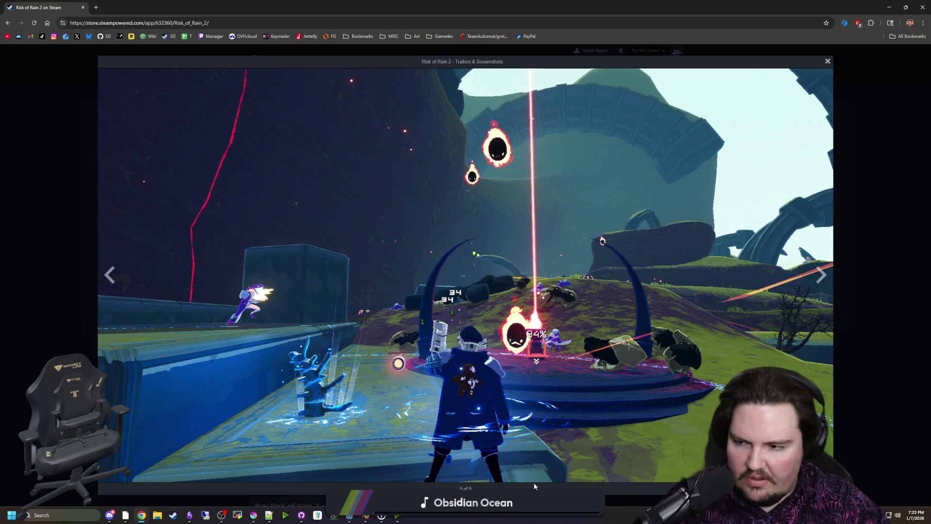
{"action": "left_click", "coordinate": [822, 277]}
{"action": "left_click", "coordinate": [822, 276]}
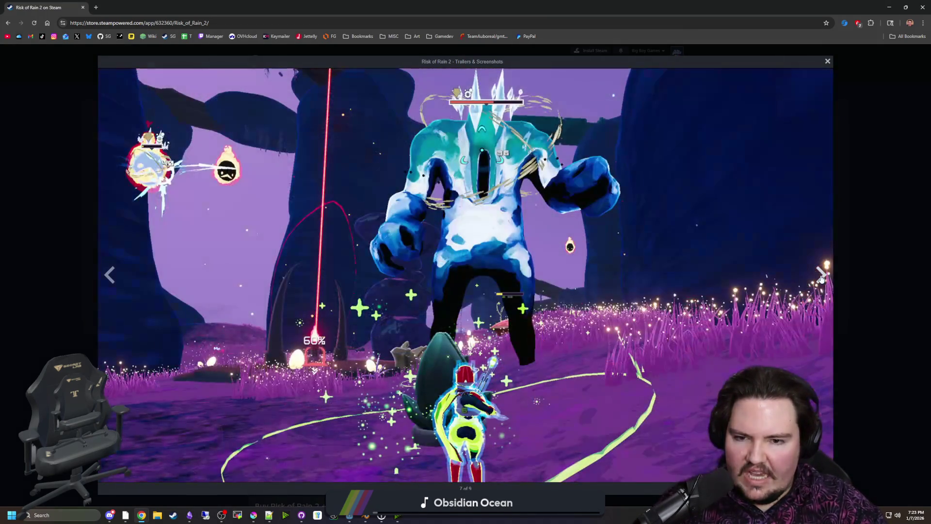
{"action": "left_click", "coordinate": [821, 276]}
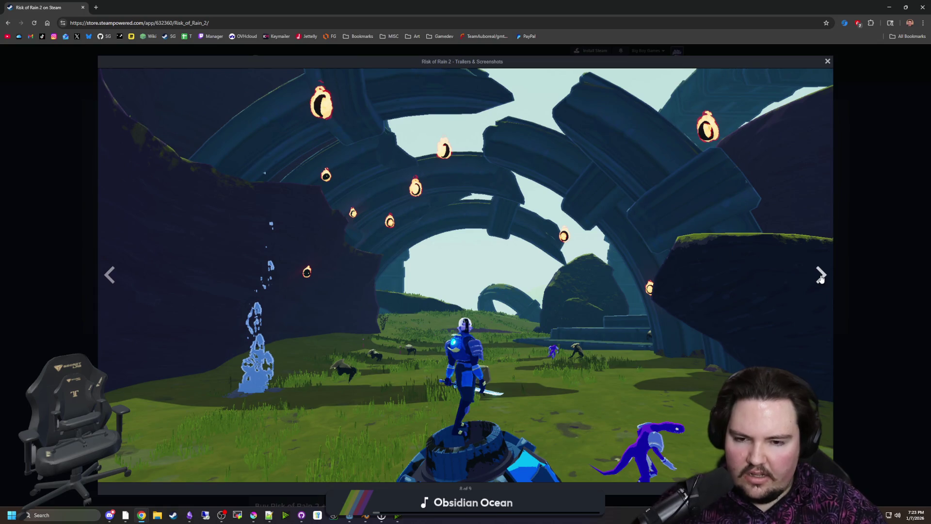
{"action": "left_click", "coordinate": [821, 277]}
{"action": "left_click", "coordinate": [821, 276]}
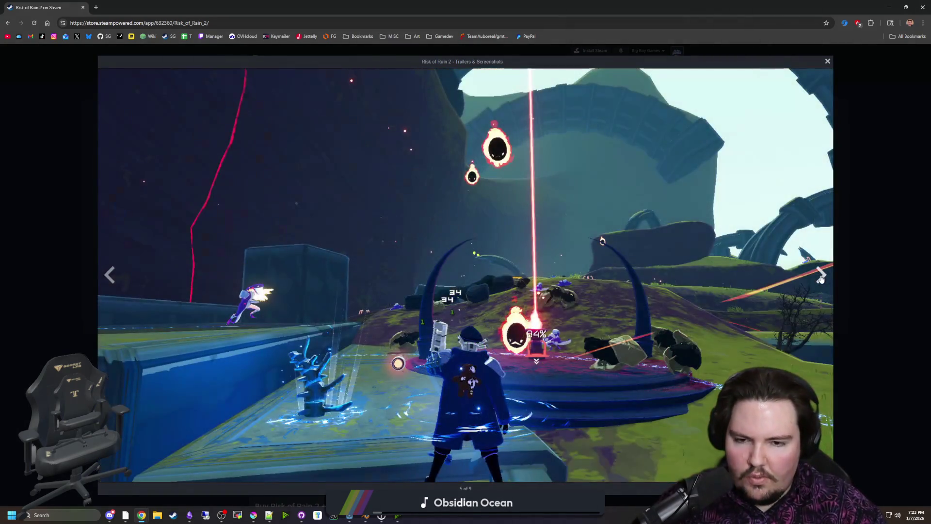
{"action": "left_click", "coordinate": [821, 277]}
{"action": "left_click", "coordinate": [821, 277]}
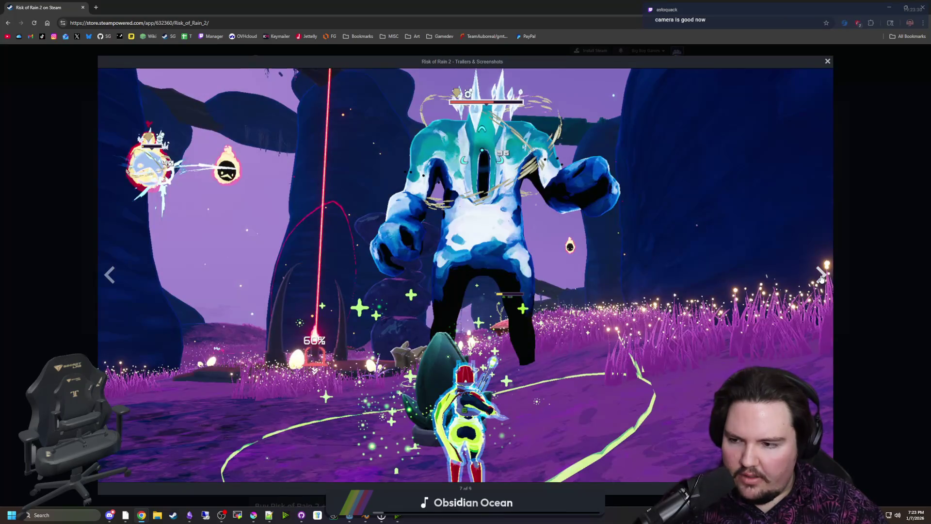
{"action": "left_click", "coordinate": [821, 277]}
{"action": "left_click", "coordinate": [821, 276]}
{"action": "left_click", "coordinate": [821, 277]}
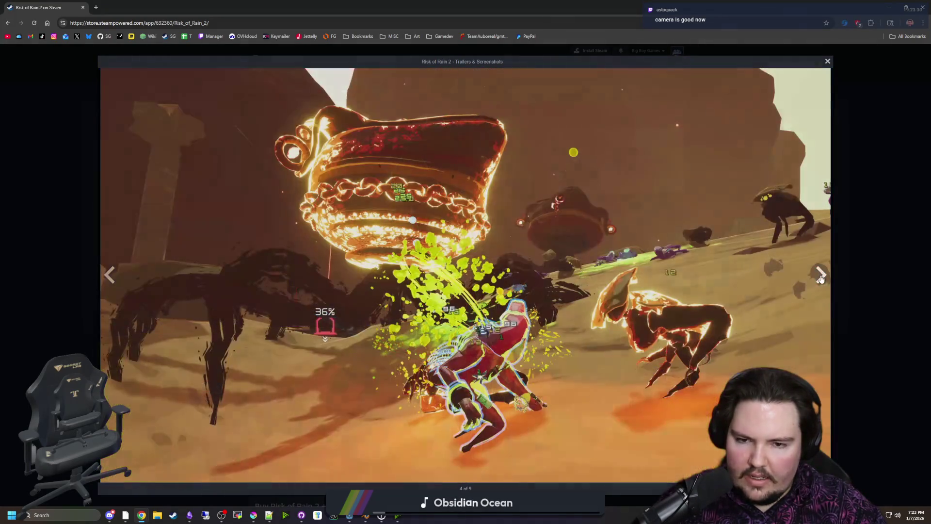
{"action": "left_click", "coordinate": [821, 276]}
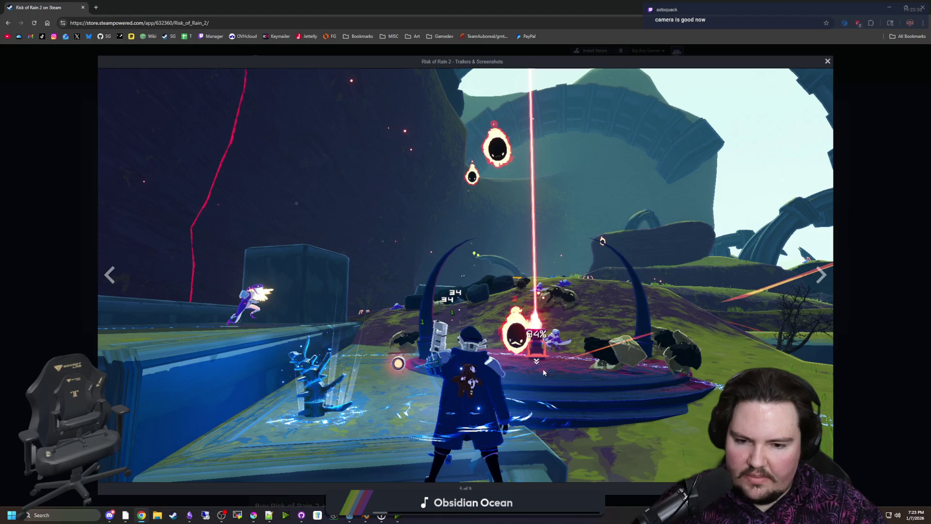
{"action": "left_click", "coordinate": [854, 220]}
Read down the Steam store page, then jump back to the top
{"action": "scroll", "coordinate": [211, 263], "scroll_direction": "down", "scroll_amount": 8}
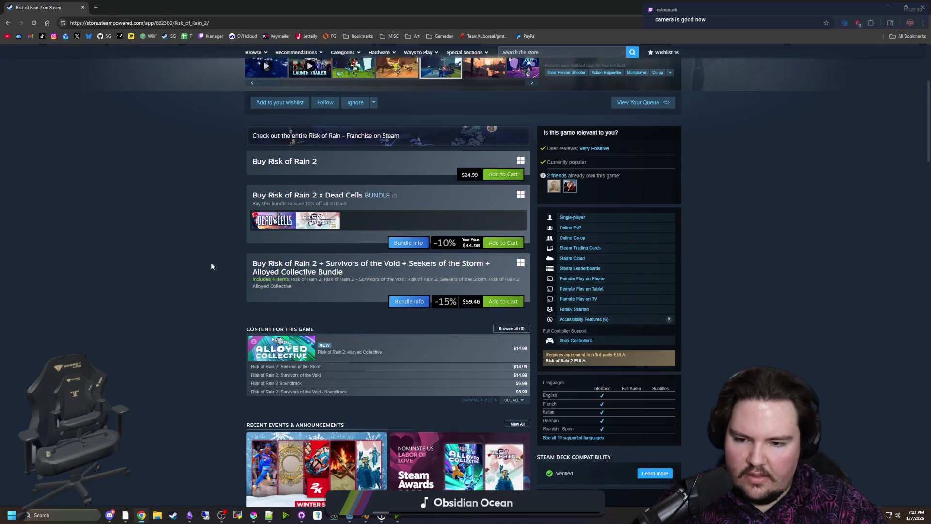
{"action": "scroll", "coordinate": [220, 252], "scroll_direction": "down", "scroll_amount": 4}
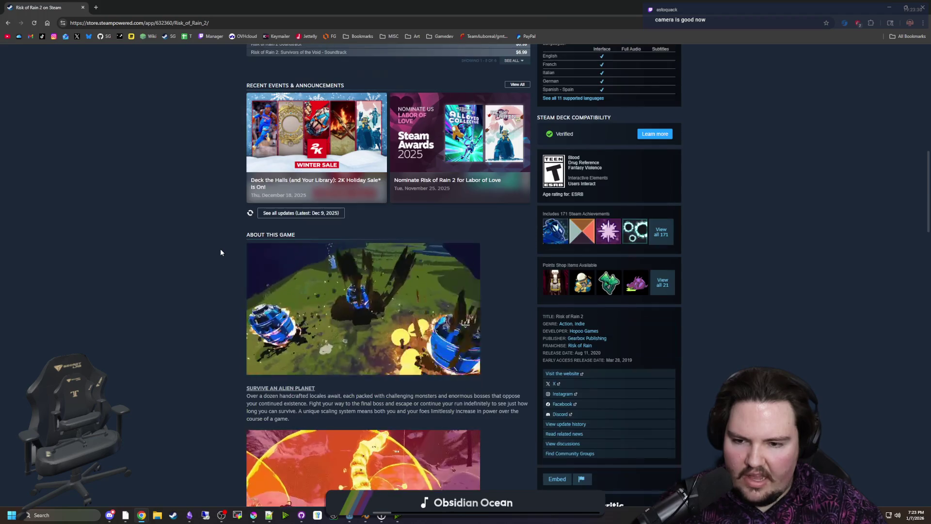
{"action": "scroll", "coordinate": [220, 251], "scroll_direction": "down", "scroll_amount": 9}
{"action": "scroll", "coordinate": [242, 218], "scroll_direction": "down", "scroll_amount": 2}
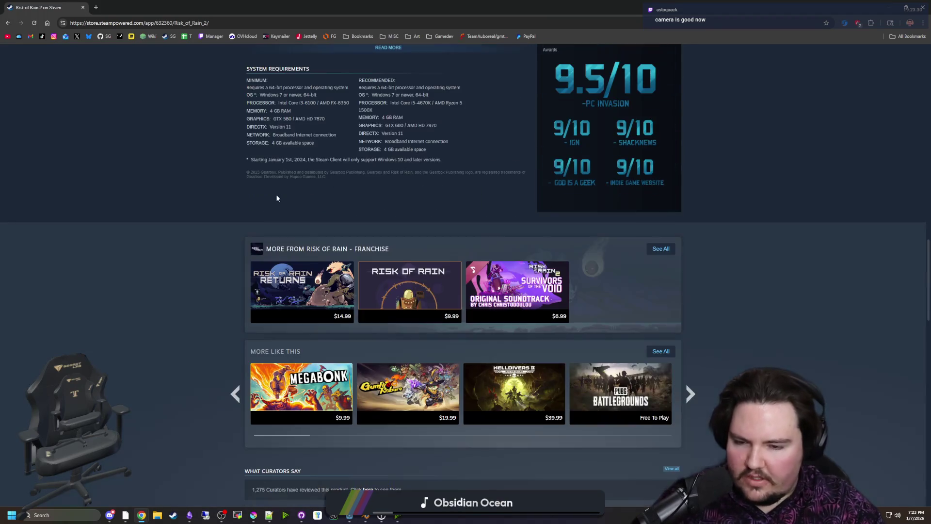
{"action": "scroll", "coordinate": [199, 235], "scroll_direction": "down", "scroll_amount": 7}
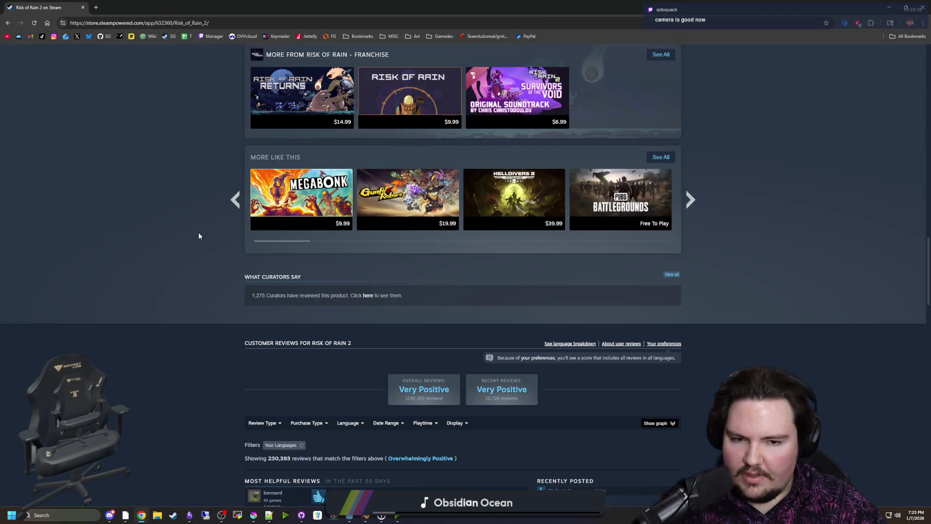
{"action": "key", "text": "Home"}
Hide Chrome to get back to Godot's world.tscn and save the scene
{"action": "key", "text": "super+Down"}
{"action": "key", "text": "super+Down"}
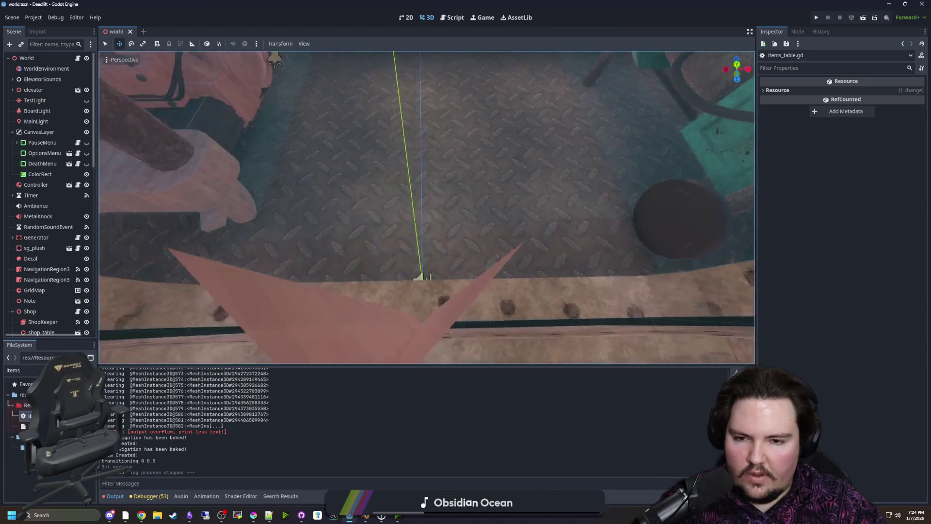
{"action": "key", "text": "ctrl+s"}
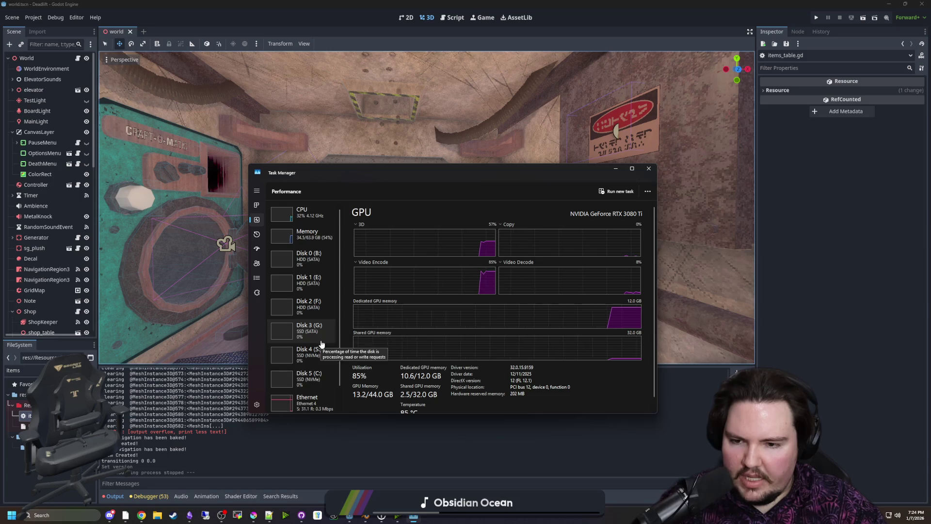
Check the GPU 0 load and memory graphs in Task Manager, then move it aside and close it
{"action": "scroll", "coordinate": [321, 346], "scroll_direction": "down", "scroll_amount": 1}
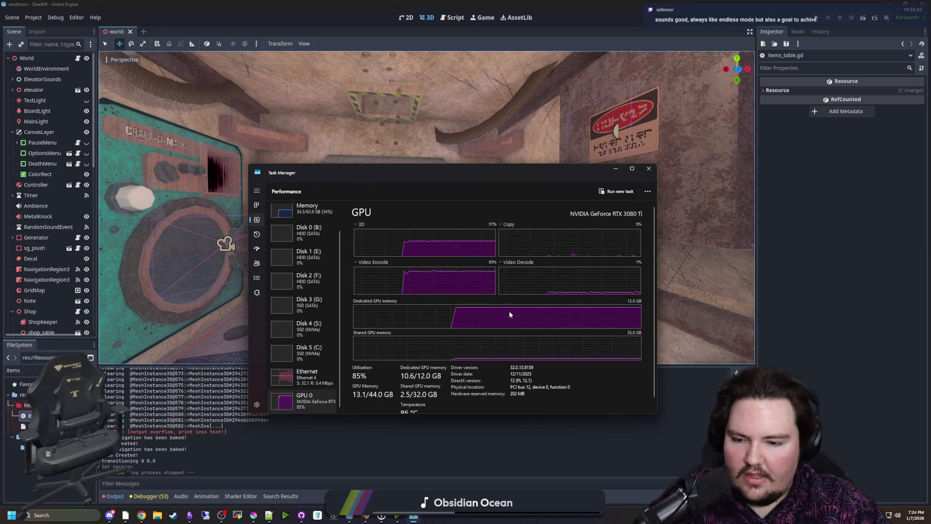
{"action": "left_click", "coordinate": [197, 518]}
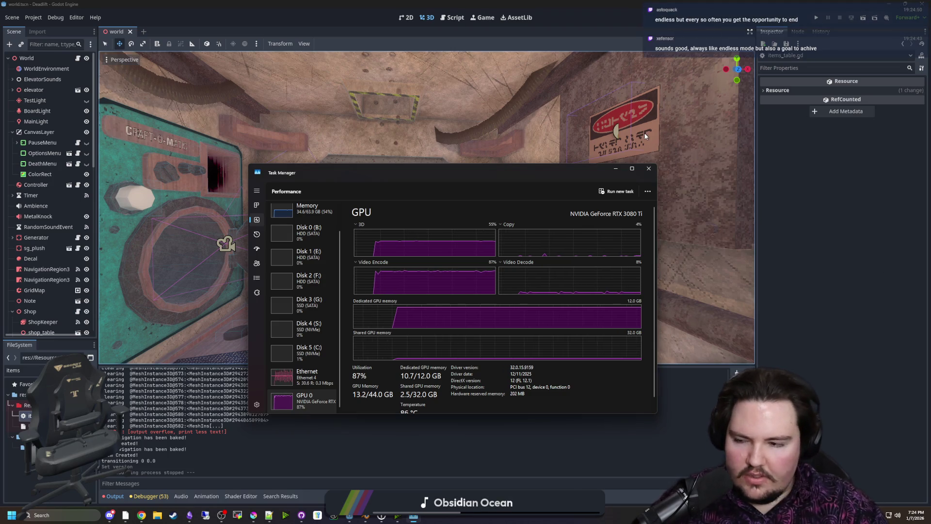
{"action": "mouse_move", "coordinate": [237, 516]}
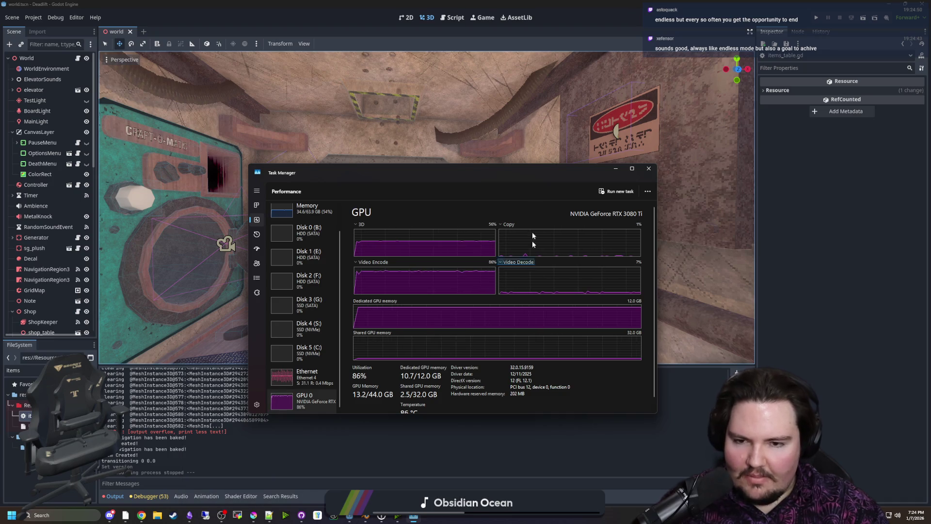
{"action": "left_click_drag", "start_coordinate": [576, 173], "coordinate": [547, 192]}
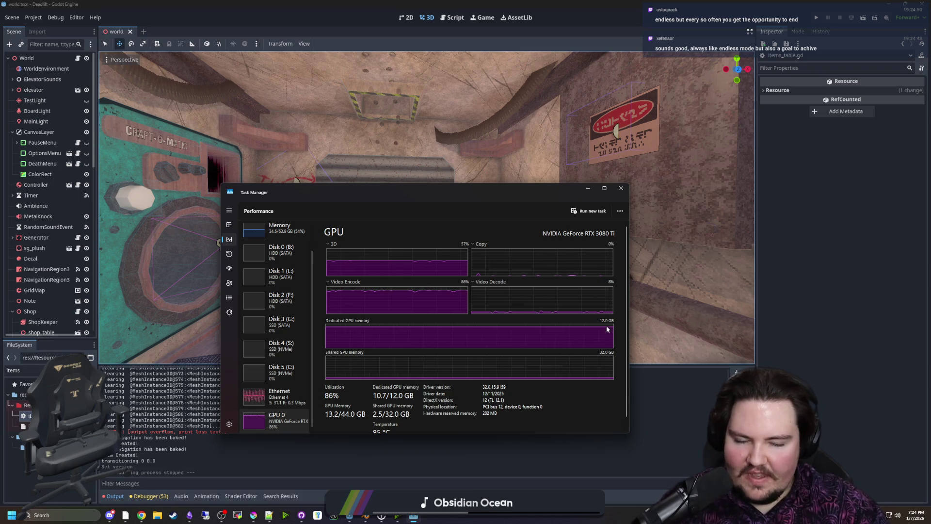
{"action": "left_click", "coordinate": [622, 190]}
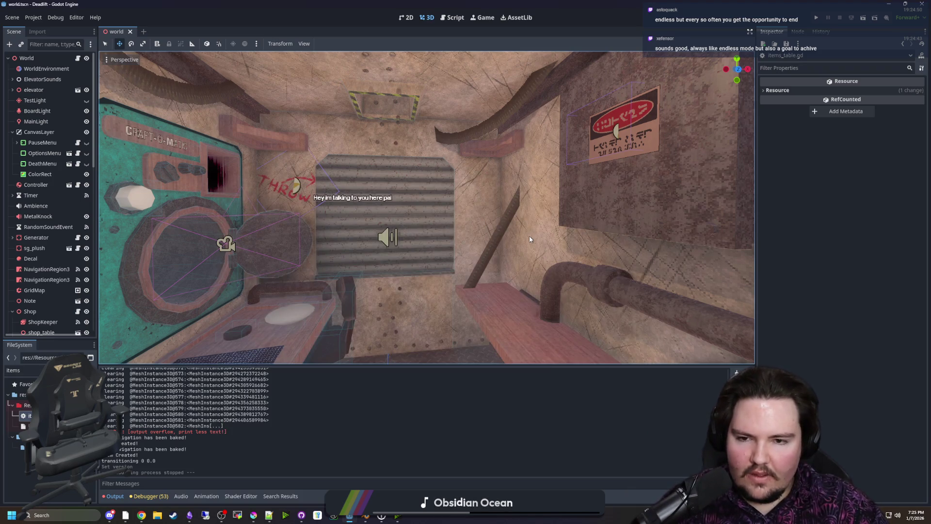
Switch from the Godot world scene to Chrome's Google results for 5090
{"action": "scroll", "coordinate": [529, 236], "scroll_direction": "up", "scroll_amount": 3}
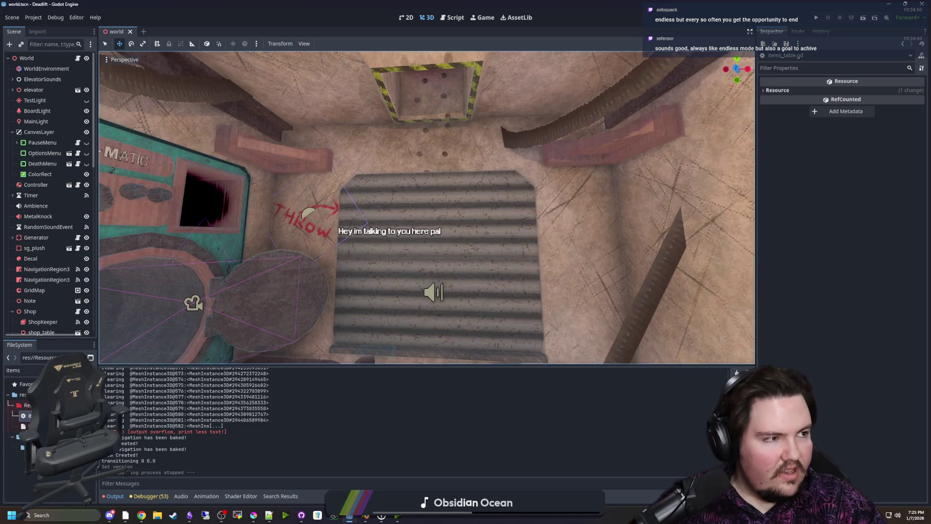
{"action": "key", "text": "alt+Tab"}
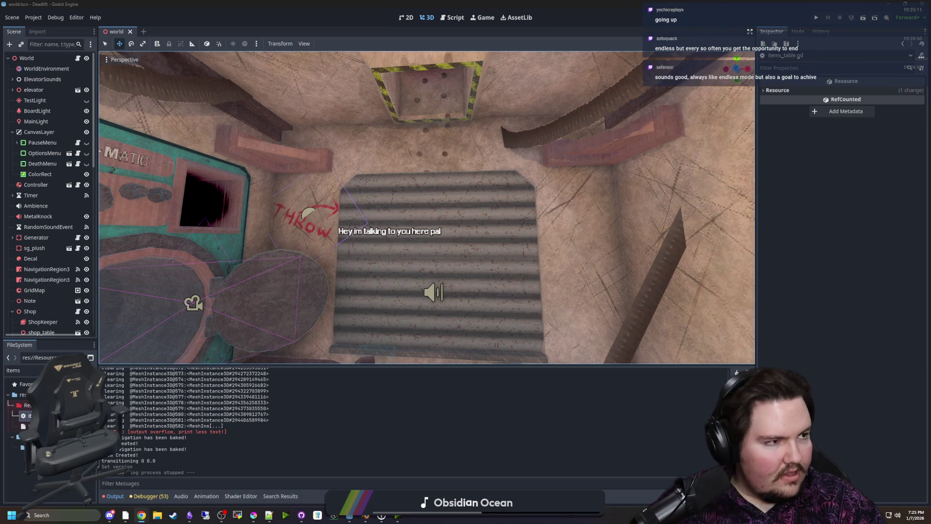
{"action": "key", "text": "alt+Tab"}
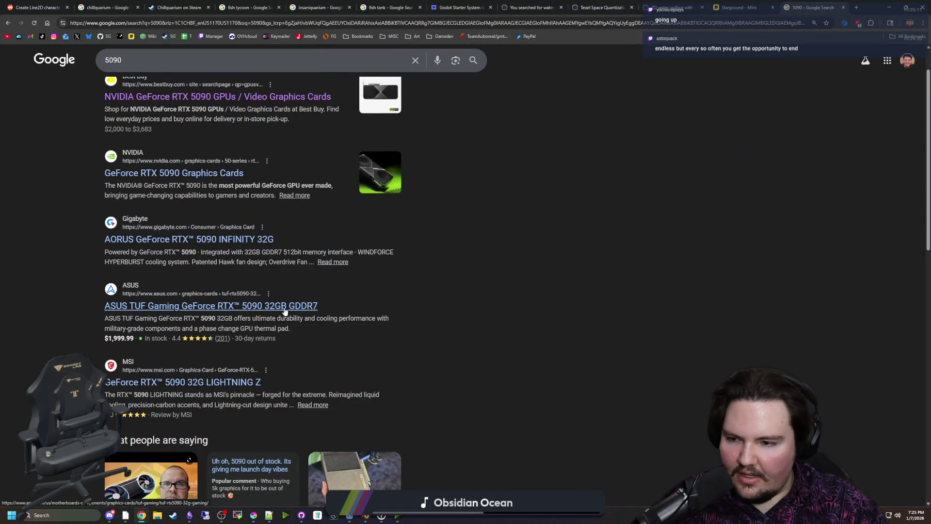
Open the ASUS TUF RTX 5090 product page and highlight its $1,999.99 price and savings
{"action": "middle_click", "coordinate": [285, 306]}
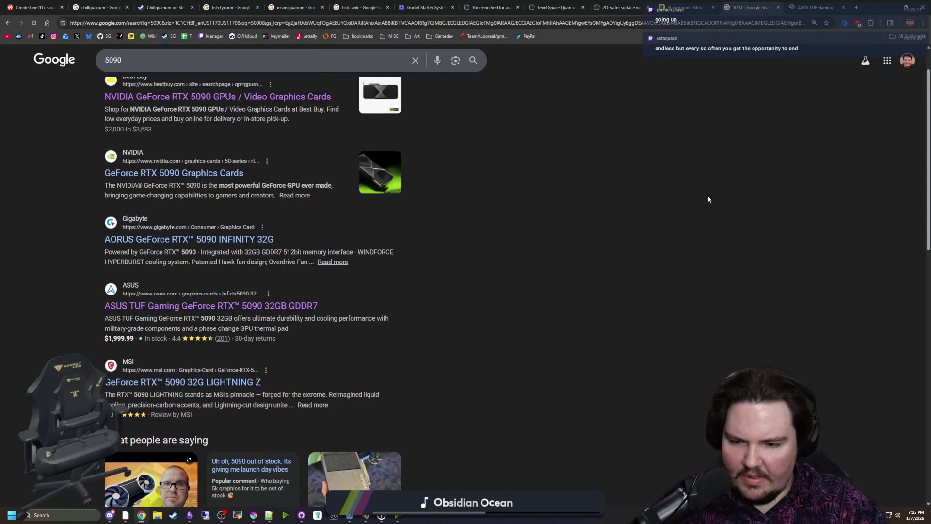
{"action": "left_click", "coordinate": [816, 7]}
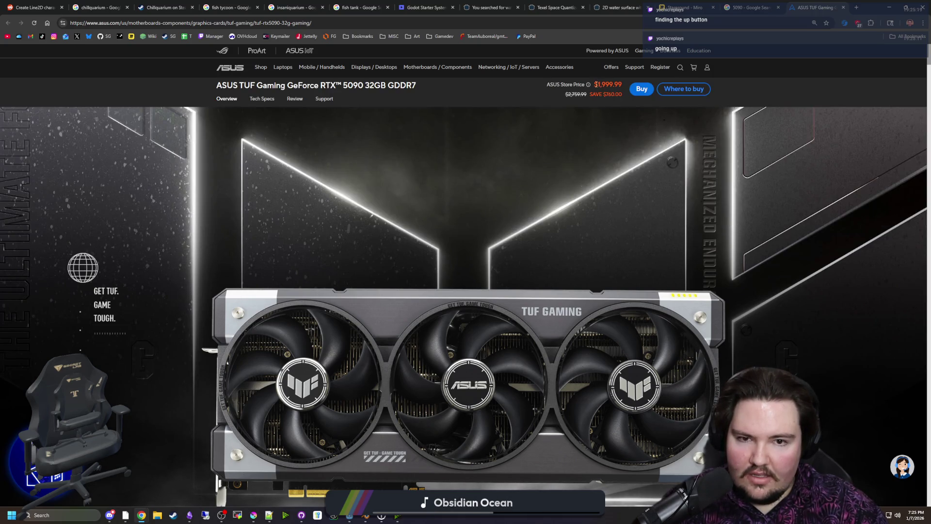
{"action": "left_click_drag", "start_coordinate": [616, 86], "coordinate": [625, 97]}
{"action": "left_click", "coordinate": [600, 83]}
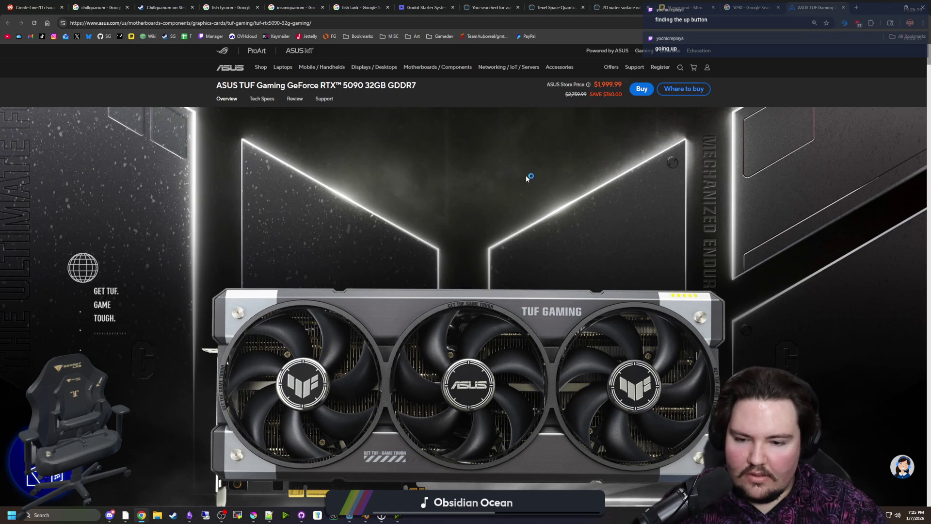
{"action": "scroll", "coordinate": [528, 179], "scroll_direction": "down", "scroll_amount": 5}
{"action": "scroll", "coordinate": [576, 319], "scroll_direction": "up", "scroll_amount": 6}
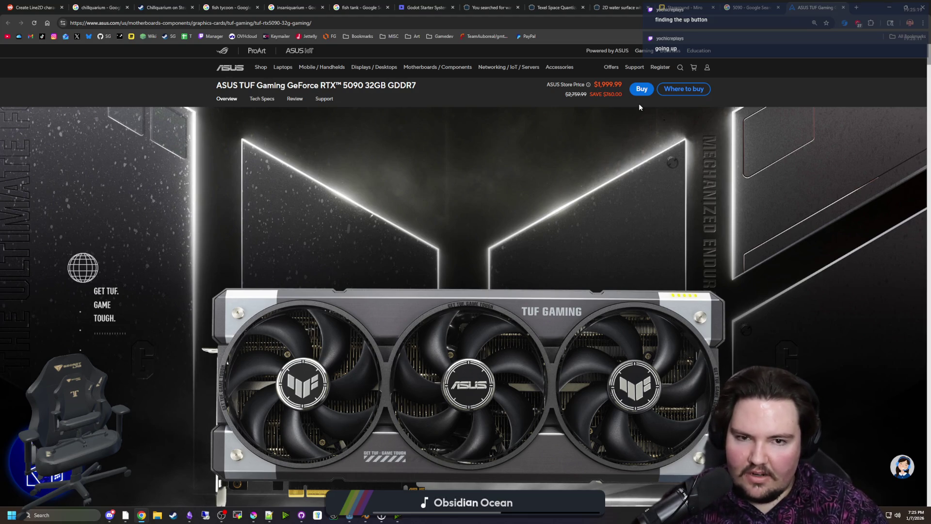
{"action": "mouse_move", "coordinate": [589, 86]}
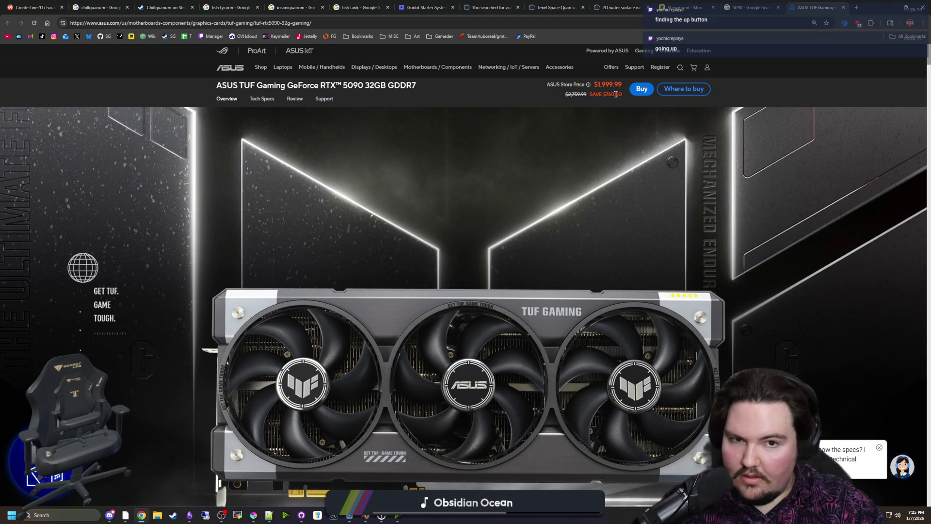
{"action": "left_click_drag", "start_coordinate": [618, 95], "coordinate": [581, 85]}
Glance at the ASUS online store, then close the store, product and 5090 search tabs
{"action": "left_click", "coordinate": [641, 87]}
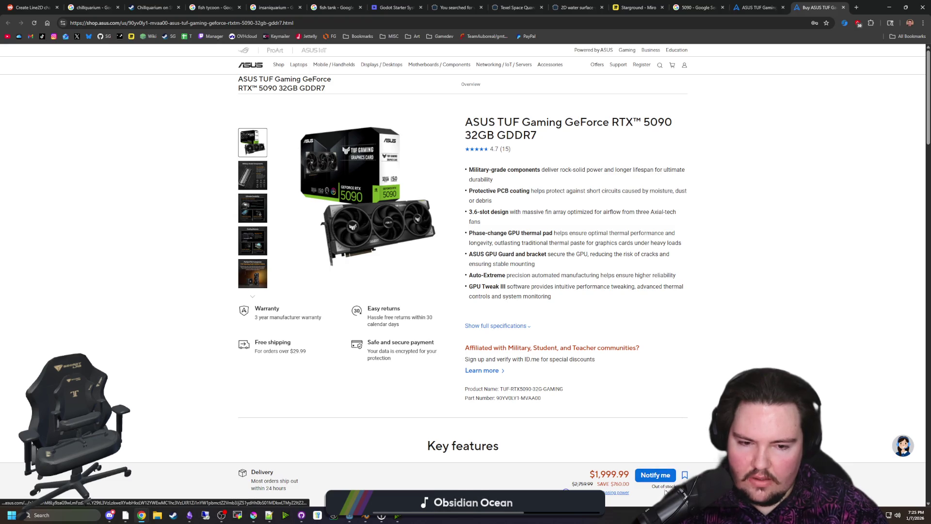
{"action": "left_click", "coordinate": [844, 8]}
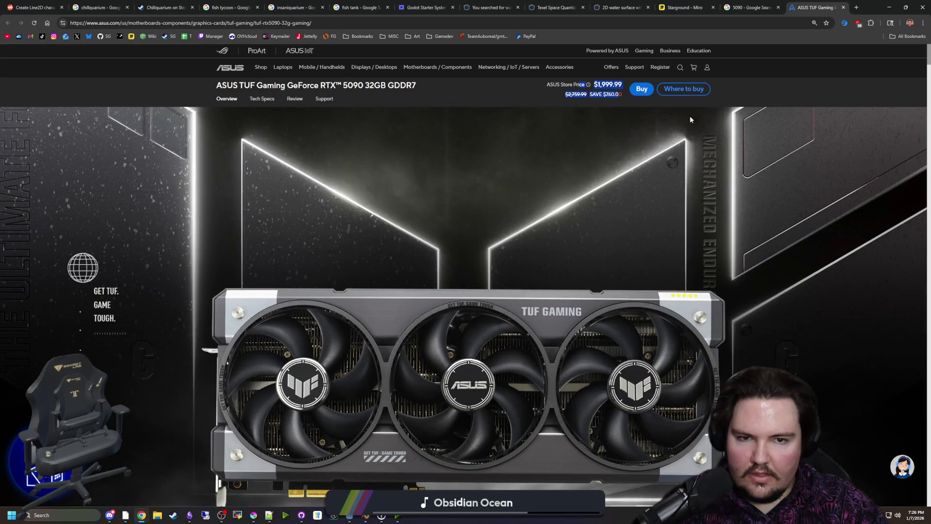
{"action": "mouse_move", "coordinate": [559, 67]}
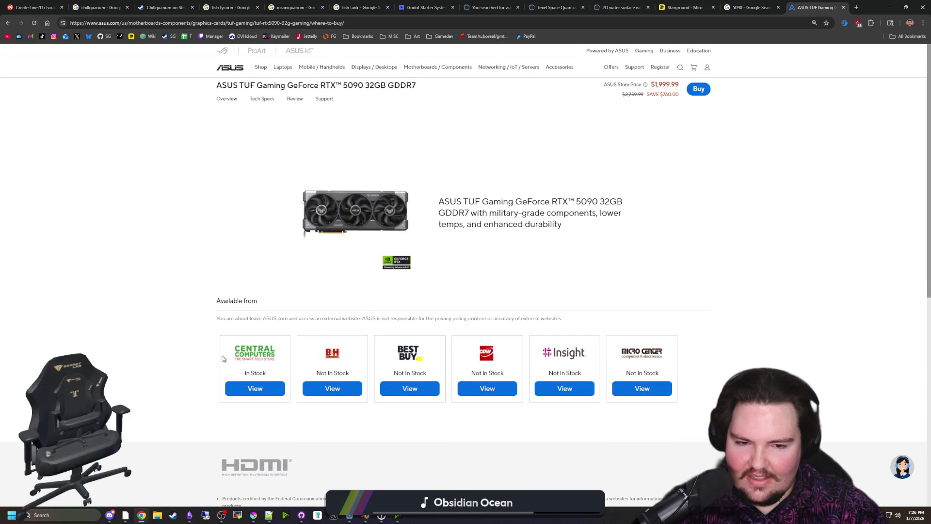
{"action": "left_click", "coordinate": [844, 8]}
{"action": "left_click", "coordinate": [842, 10]}
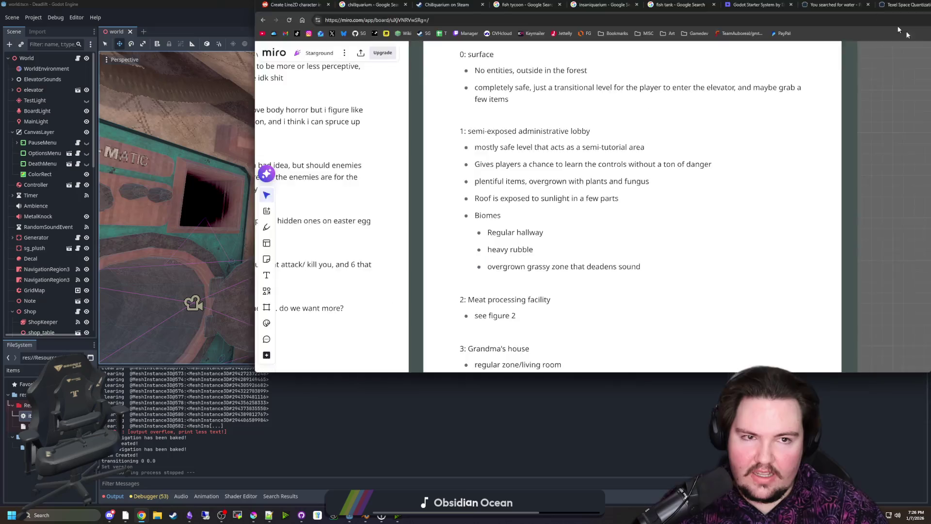
Back in Godot, fly the viewport camera past the wooden doors and boombox to the panel and corkboard
{"action": "key", "text": "alt+Tab"}
{"action": "key", "text": "w"}
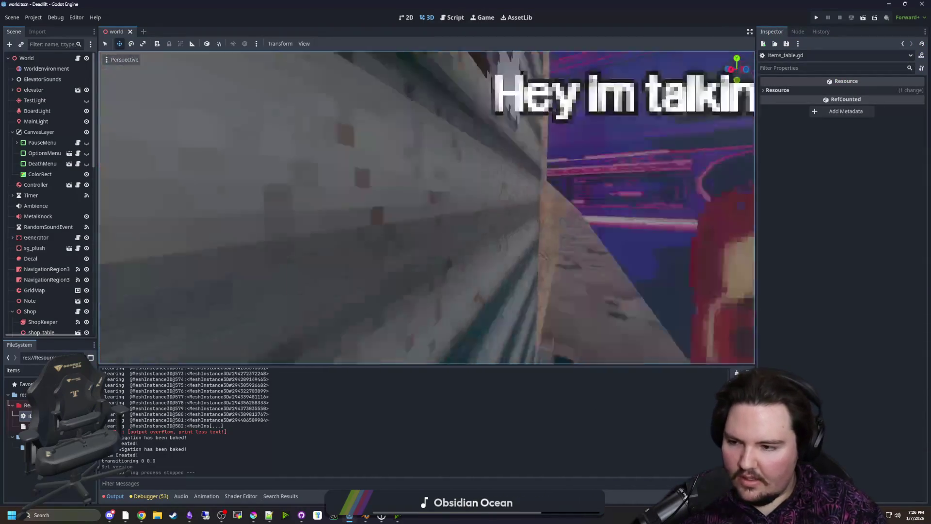
{"action": "key", "text": "s"}
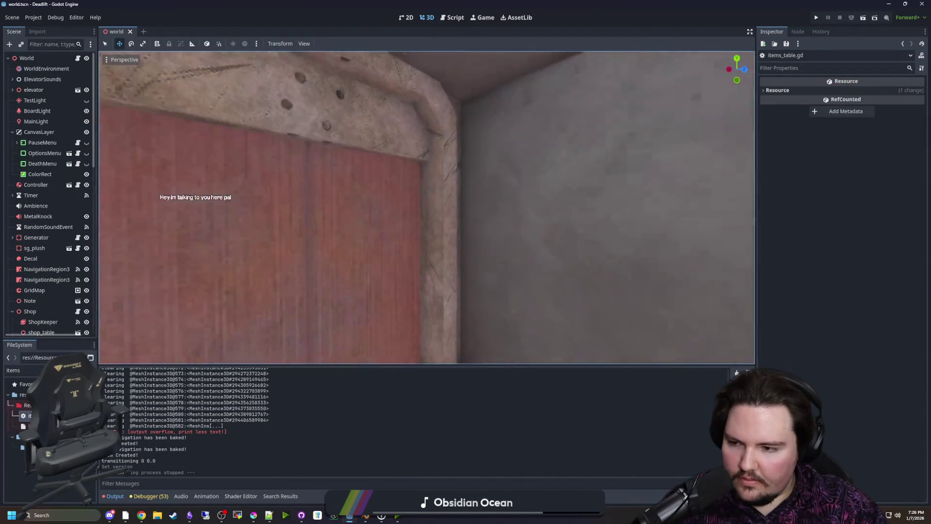
{"action": "key", "text": "w"}
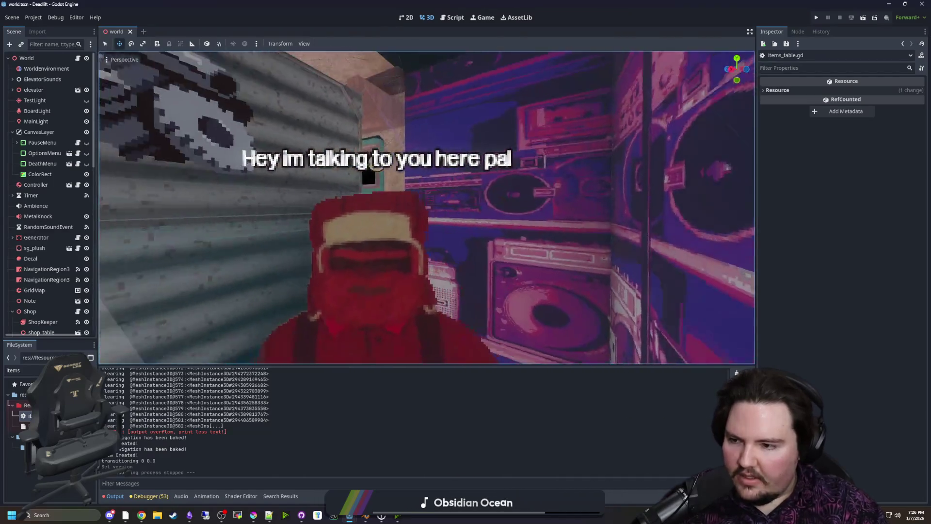
{"action": "key", "text": "s"}
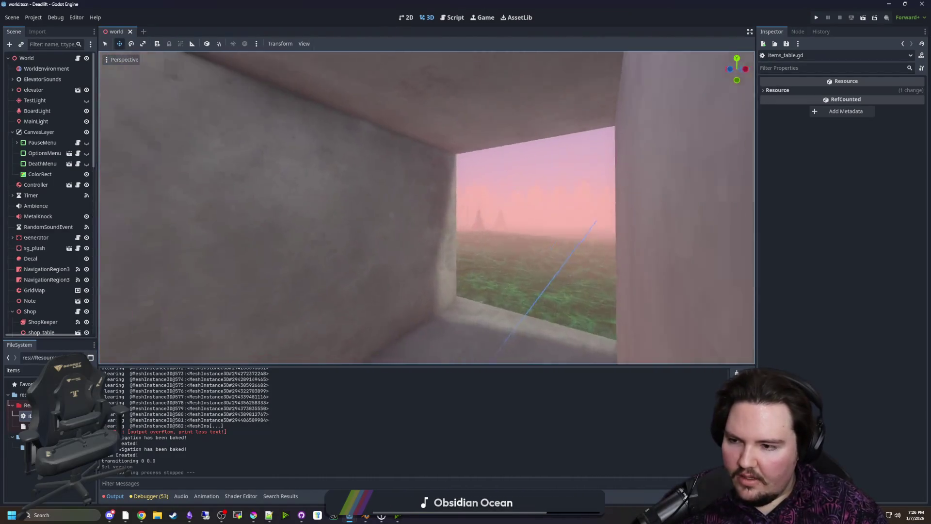
{"action": "key", "text": "w"}
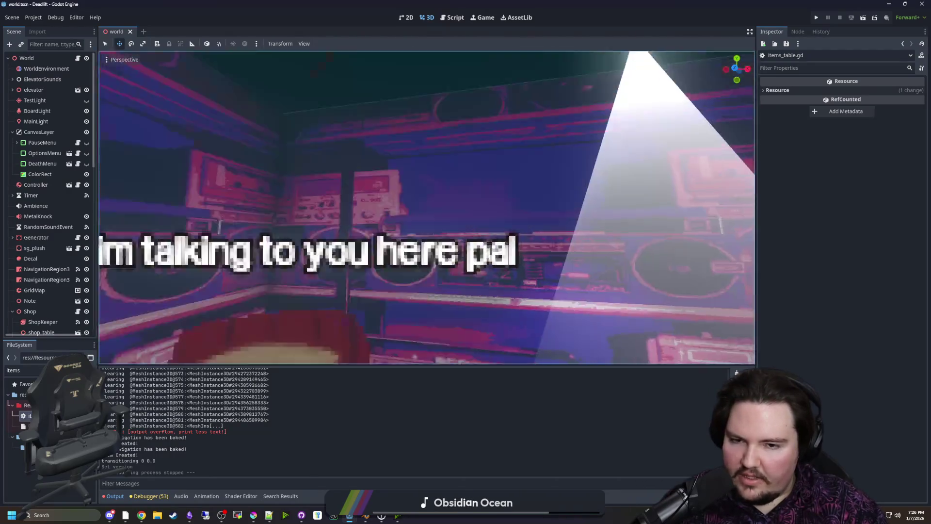
{"action": "key", "text": "w"}
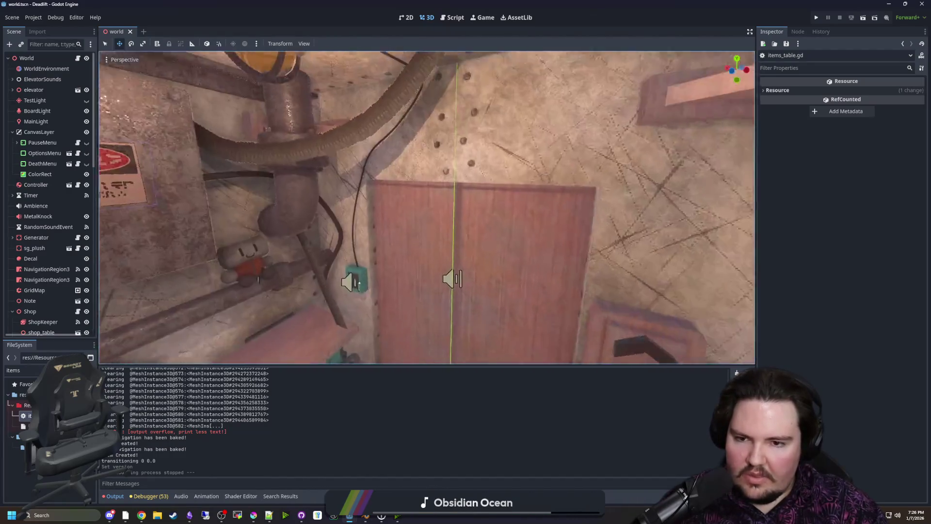
{"action": "scroll", "coordinate": [427, 208], "scroll_direction": "down", "scroll_amount": 3}
{"action": "key", "text": "w"}
{"action": "scroll", "coordinate": [427, 208], "scroll_direction": "up", "scroll_amount": 2}
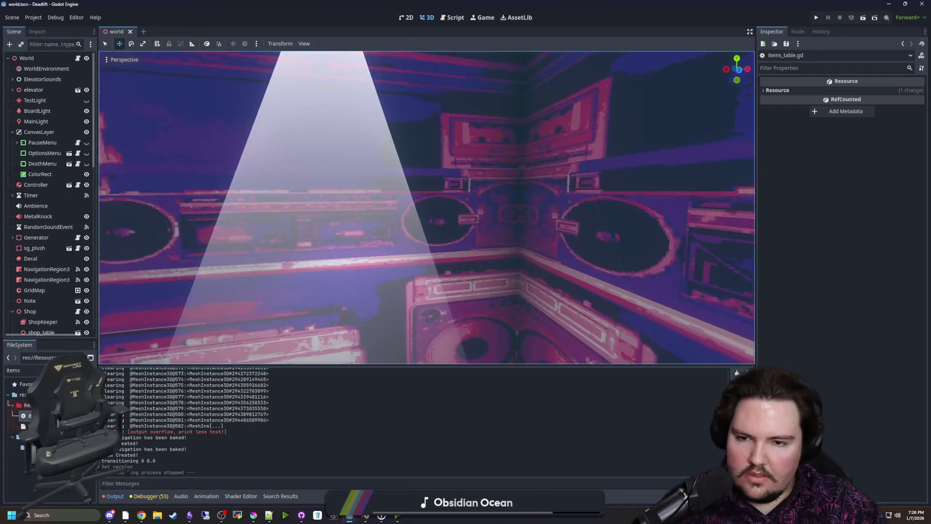
{"action": "key", "text": "w"}
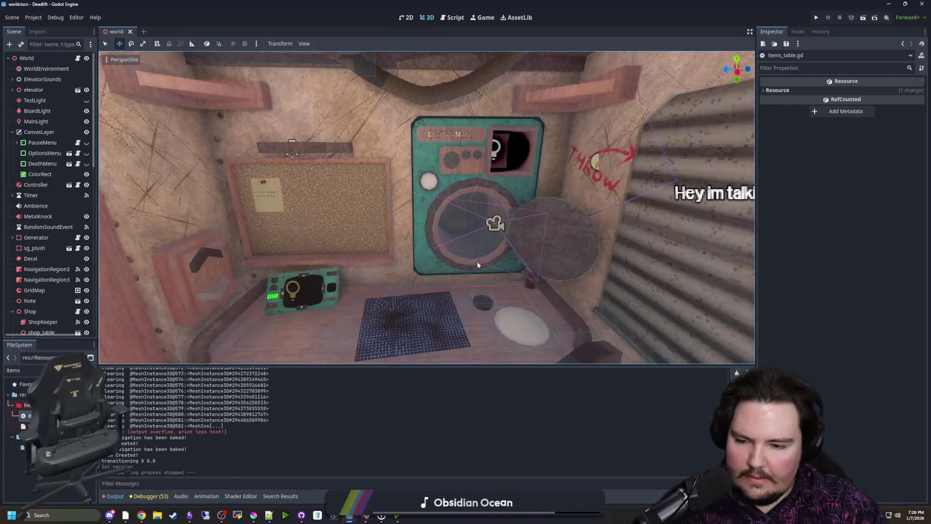
Filter the FileSystem dock for 'corridor' and widen the scene and file panels
{"action": "left_click", "coordinate": [29, 370]}
{"action": "key", "text": "ctrl+a"}
{"action": "key", "text": "BackSpace"}
{"action": "type", "text": "corridor"}
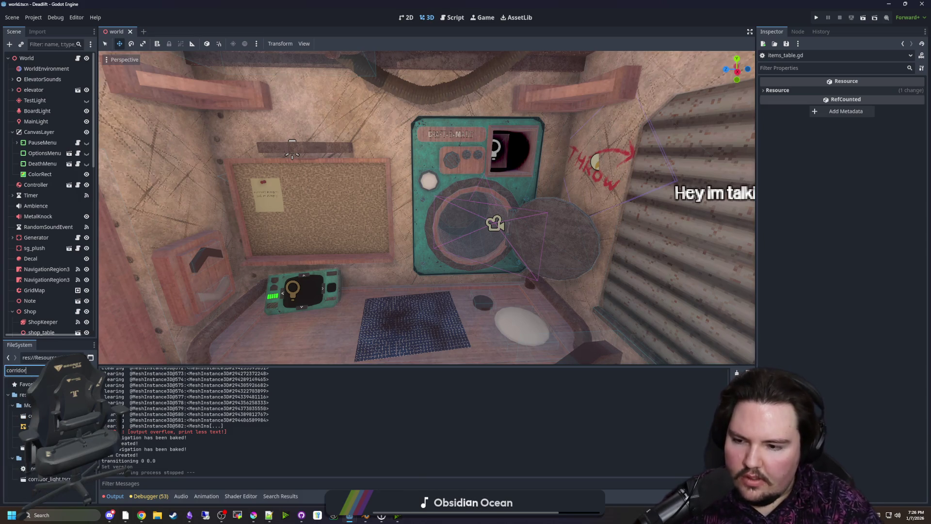
{"action": "left_click_drag", "start_coordinate": [98, 338], "coordinate": [155, 338]}
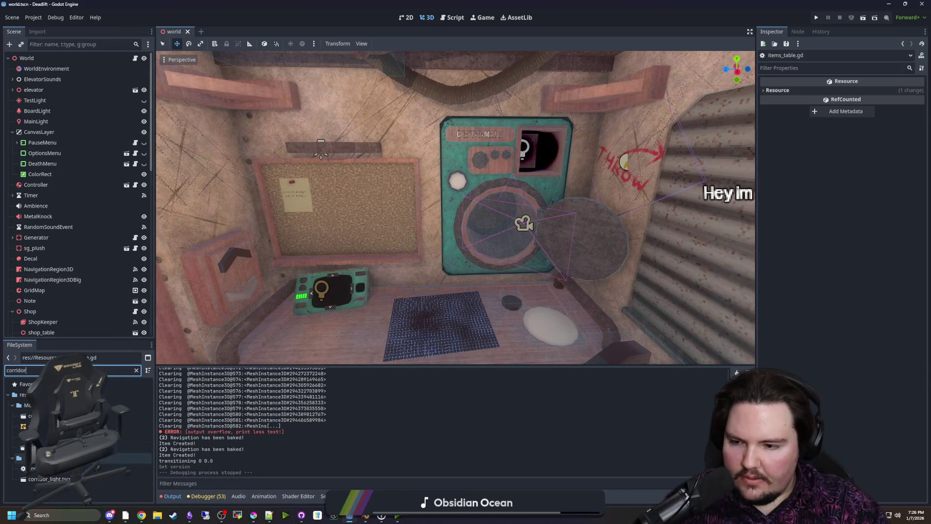
Open corridor_library_source.tscn and hide the dl_region_freezer_straight piece
{"action": "double_click", "coordinate": [73, 437]}
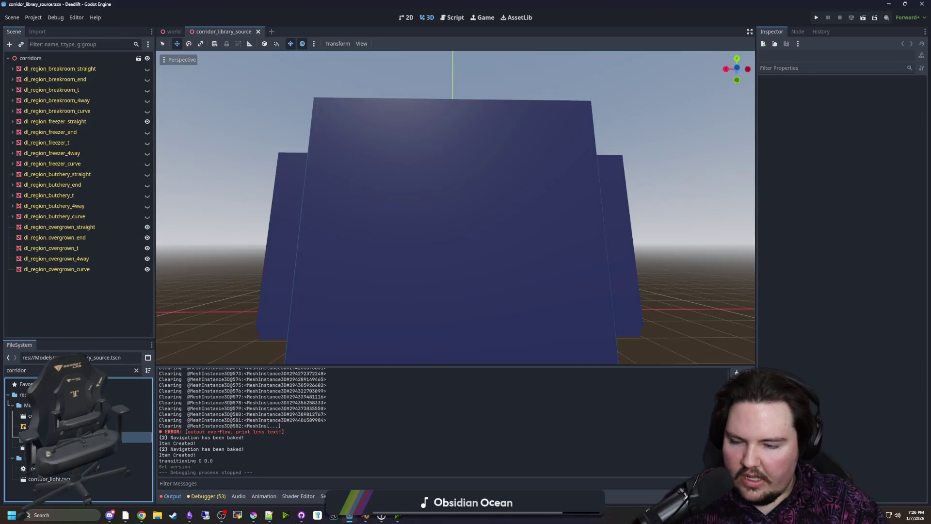
{"action": "scroll", "coordinate": [230, 208], "scroll_direction": "down", "scroll_amount": 5}
{"action": "left_click", "coordinate": [147, 121]}
{"action": "scroll", "coordinate": [395, 243], "scroll_direction": "up", "scroll_amount": 2}
{"action": "scroll", "coordinate": [396, 243], "scroll_direction": "up", "scroll_amount": 3}
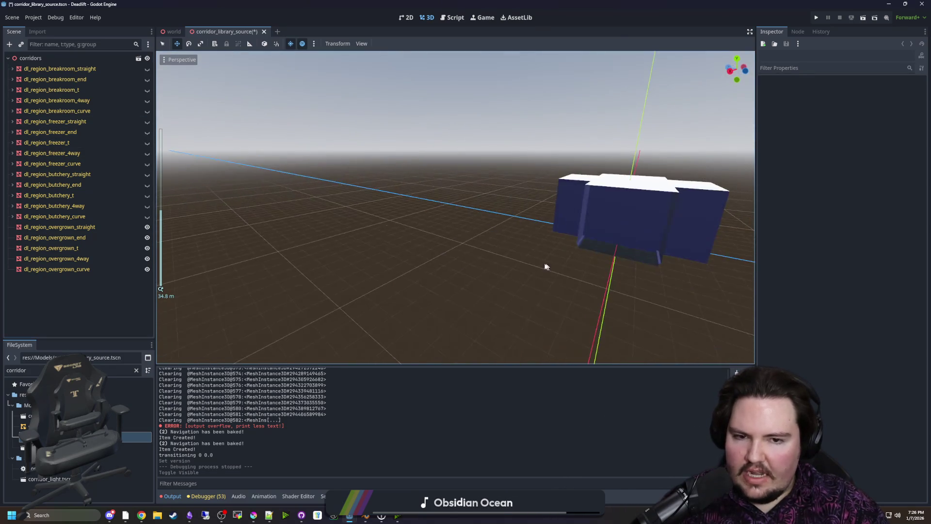
{"action": "scroll", "coordinate": [457, 243], "scroll_direction": "up", "scroll_amount": 3}
{"action": "scroll", "coordinate": [458, 244], "scroll_direction": "down", "scroll_amount": 5}
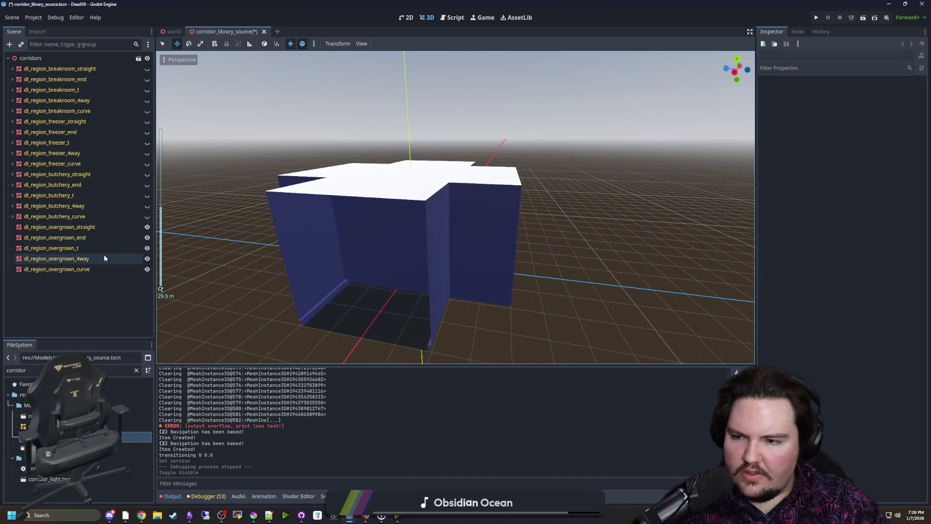
Inspect an overgrown corridor piece, orbit to face the mesh head-on, and save the scene
{"action": "left_click", "coordinate": [85, 269]}
{"action": "left_click", "coordinate": [92, 227]}
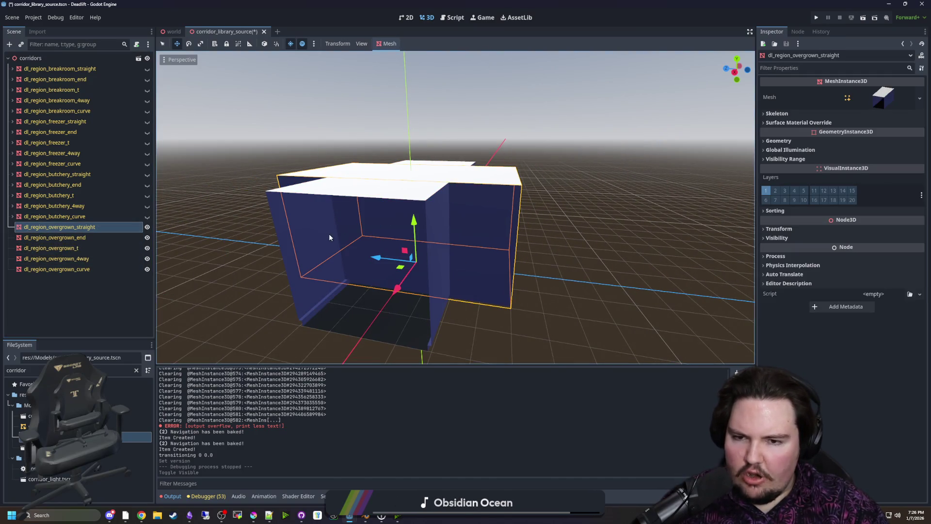
{"action": "scroll", "coordinate": [329, 234], "scroll_direction": "down", "scroll_amount": 3}
{"action": "left_click", "coordinate": [228, 214]}
{"action": "scroll", "coordinate": [229, 252], "scroll_direction": "up", "scroll_amount": 4}
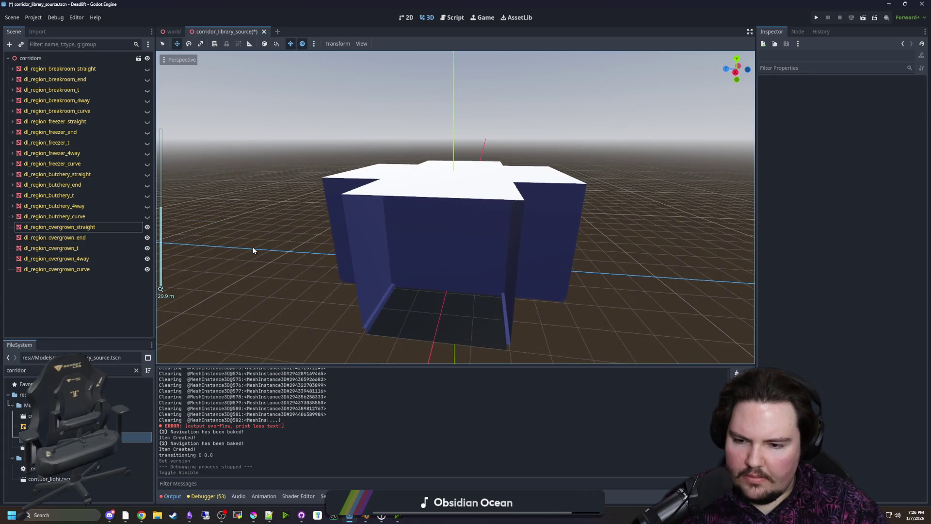
{"action": "left_click_drag", "start_coordinate": [249, 241], "coordinate": [255, 240]}
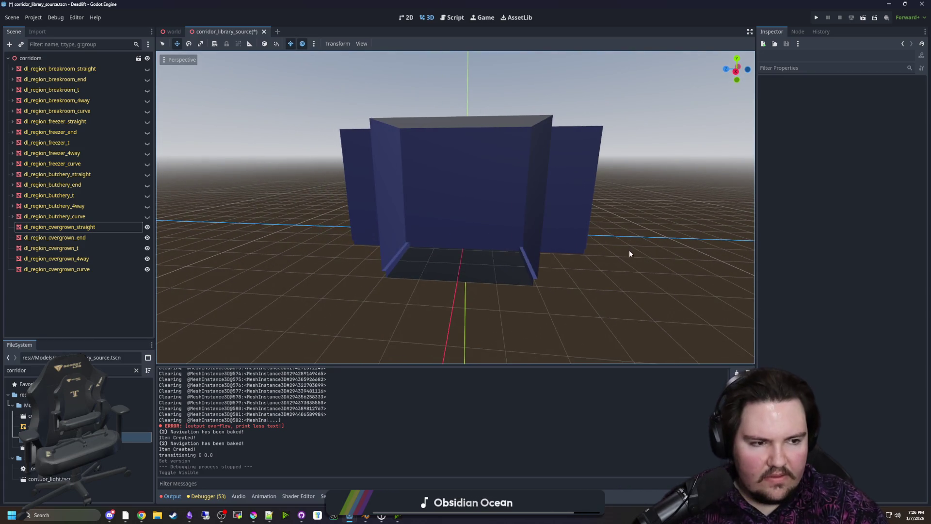
{"action": "key", "text": "ctrl+s"}
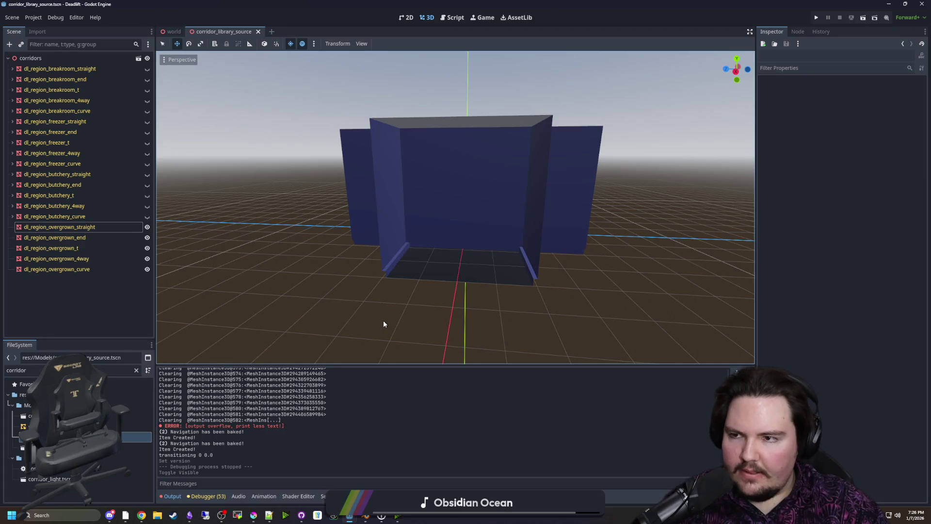
Select dl_region_overgrown_t and frame the view on it
{"action": "left_click_drag", "start_coordinate": [248, 283], "coordinate": [160, 252]}
{"action": "left_click", "coordinate": [56, 228]}
{"action": "left_click", "coordinate": [56, 238]}
{"action": "double_click", "coordinate": [51, 248]}
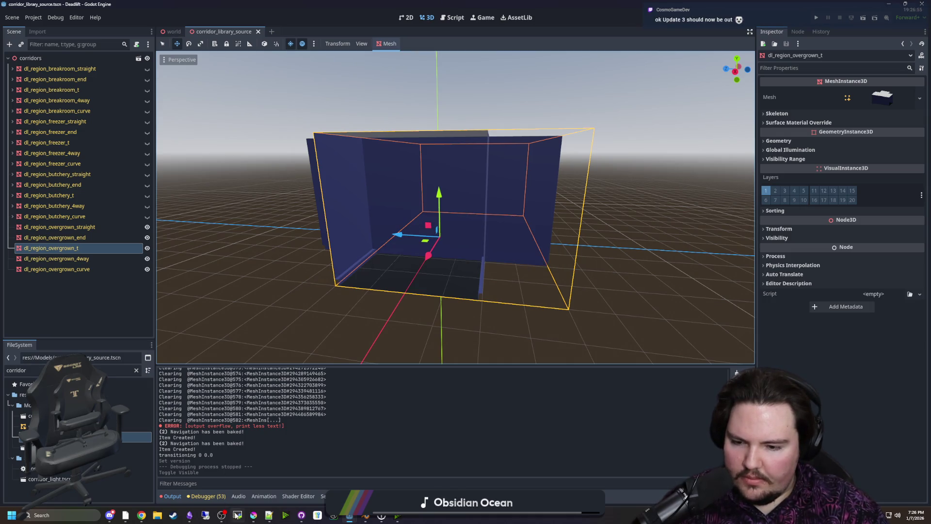
{"action": "left_click", "coordinate": [73, 513]}
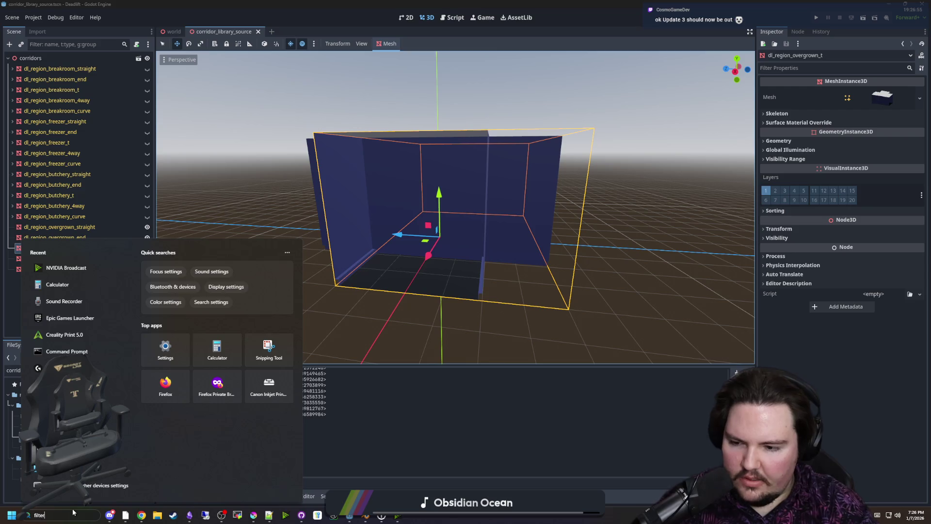
Launch Filter Forge 11 and go to the Filter Forge website in Chrome
{"action": "type", "text": "filter"}
{"action": "left_click", "coordinate": [81, 294]}
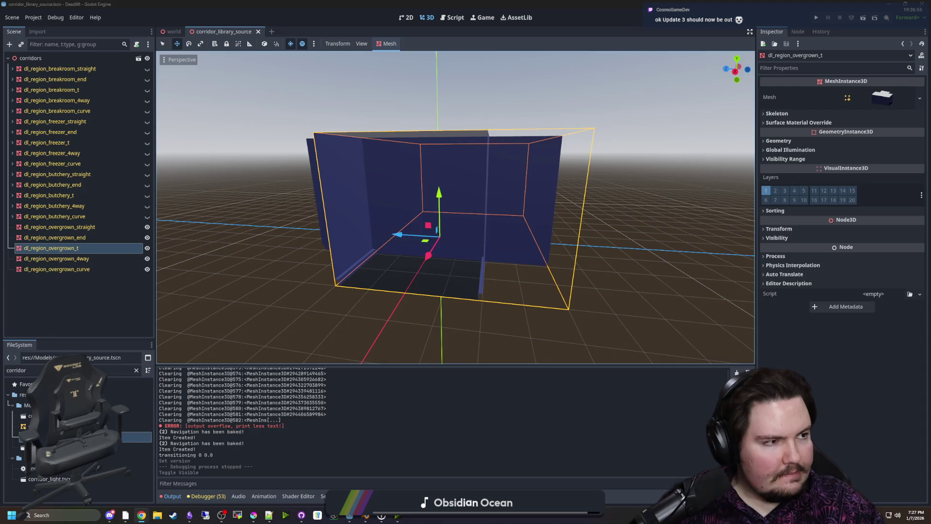
{"action": "type", "text": "filterforge"}
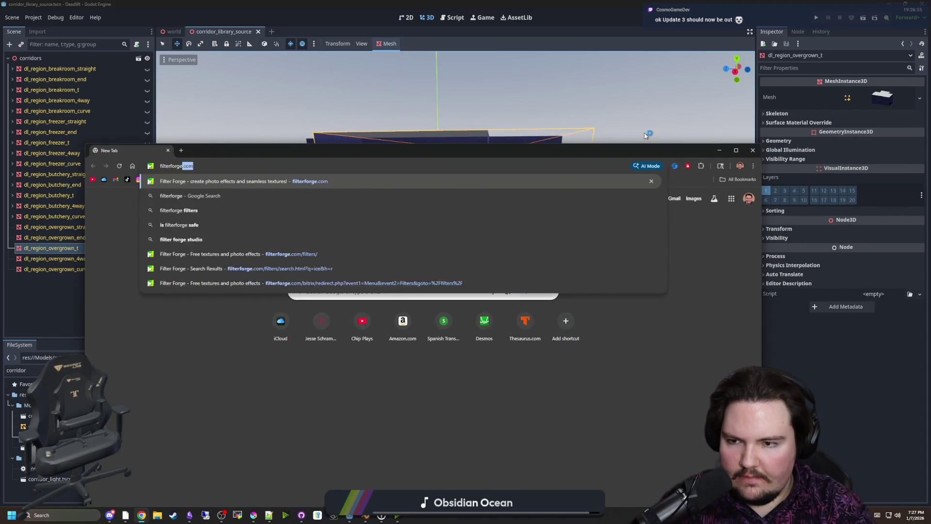
{"action": "key", "text": "Return"}
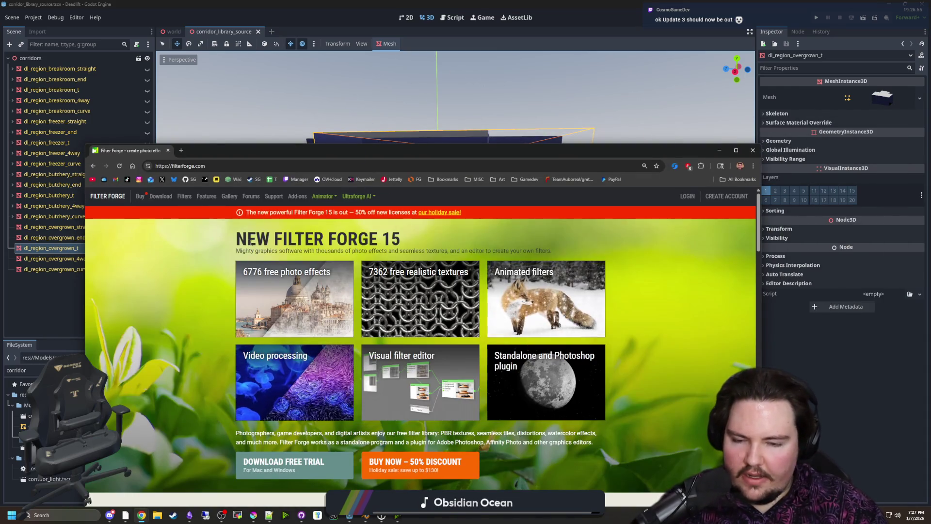
Open the maximized Filter Library and browse its search results for concrete and overgrown textures
{"action": "left_click", "coordinate": [183, 196]}
{"action": "key", "text": "super+Up"}
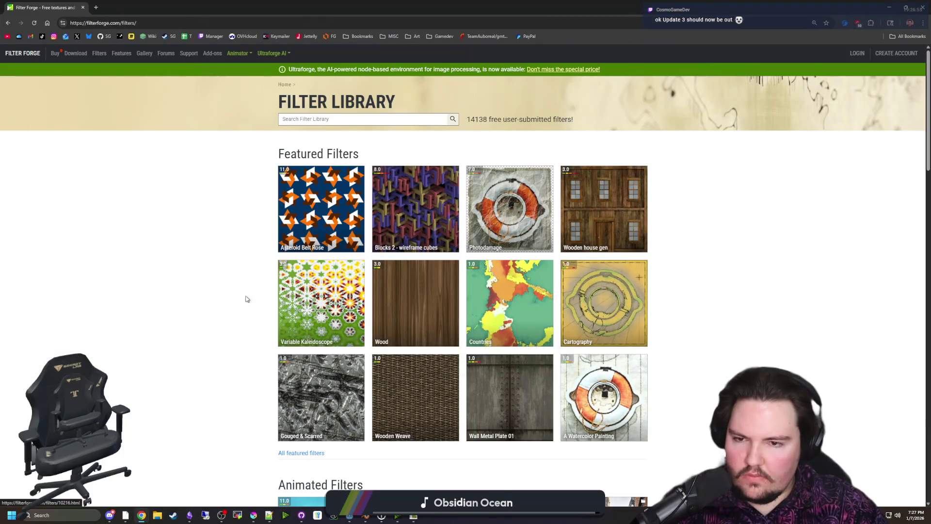
{"action": "left_click", "coordinate": [355, 115]}
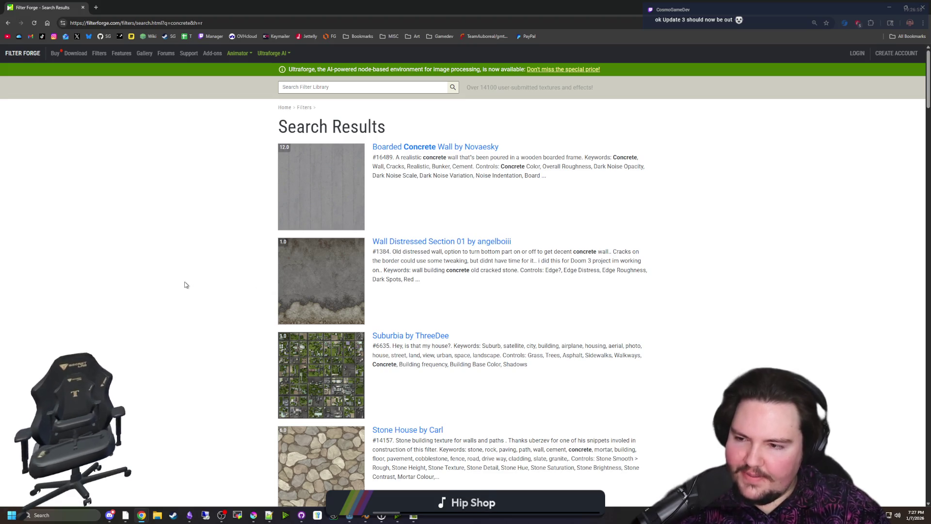
{"action": "scroll", "coordinate": [192, 276], "scroll_direction": "down", "scroll_amount": 6}
{"action": "scroll", "coordinate": [235, 261], "scroll_direction": "down", "scroll_amount": 7}
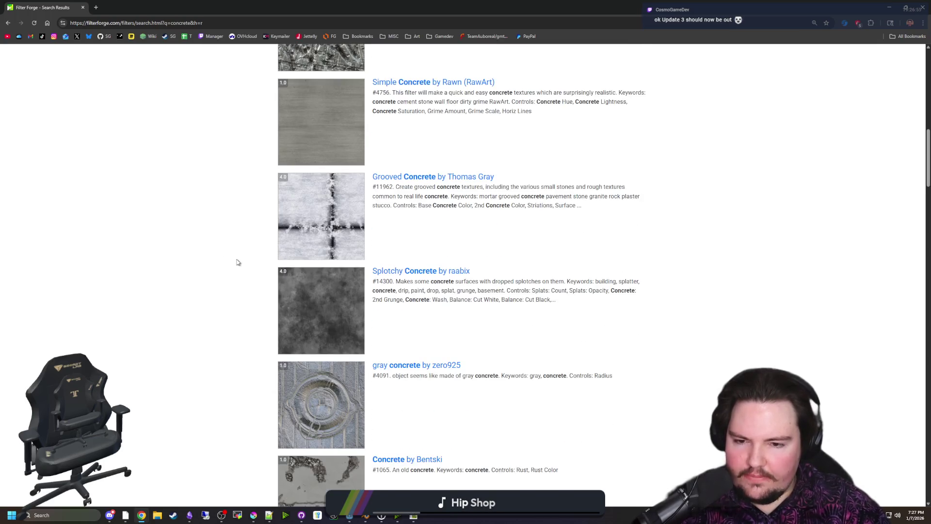
{"action": "scroll", "coordinate": [237, 262], "scroll_direction": "down", "scroll_amount": 9}
{"action": "scroll", "coordinate": [238, 262], "scroll_direction": "down", "scroll_amount": 17}
{"action": "scroll", "coordinate": [238, 262], "scroll_direction": "down", "scroll_amount": 13}
{"action": "key", "text": "Home"}
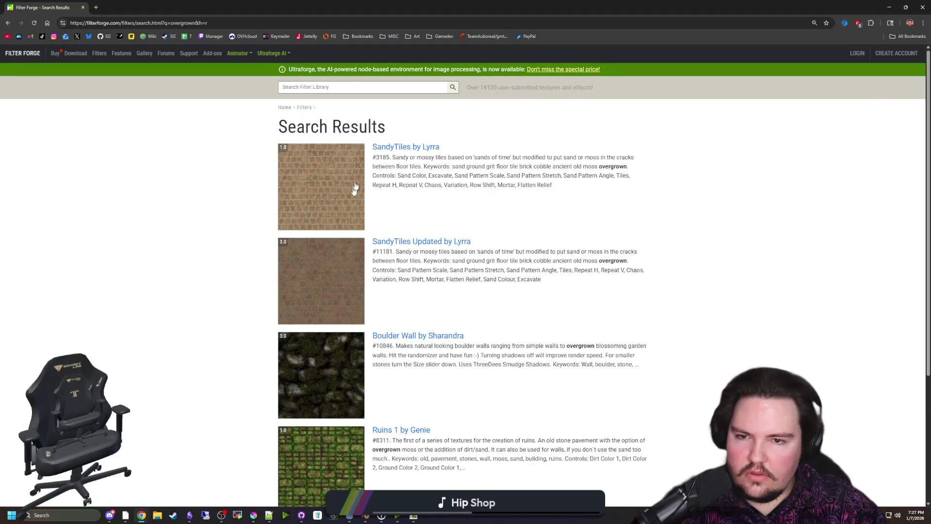
Scroll through the overgrown filter results down to the Ruins 1 texture
{"action": "scroll", "coordinate": [341, 249], "scroll_direction": "down", "scroll_amount": 3}
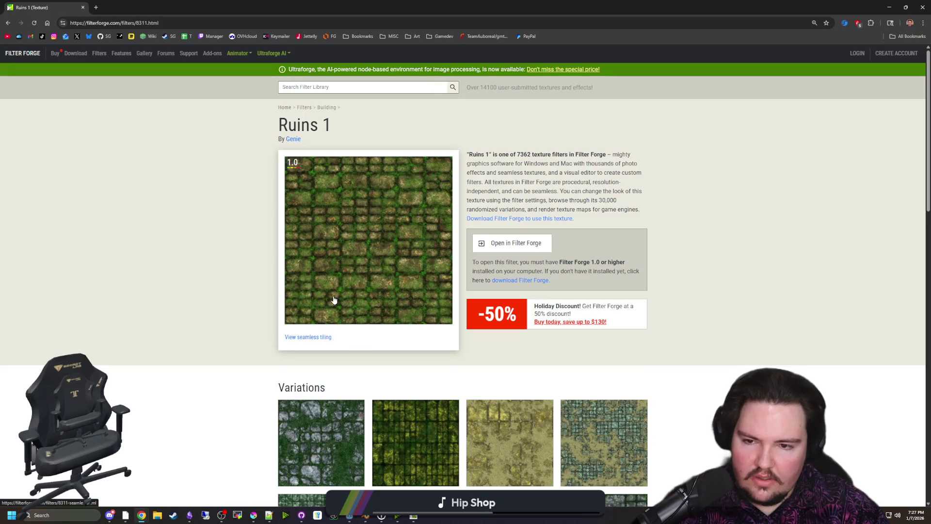
{"action": "scroll", "coordinate": [332, 276], "scroll_direction": "down", "scroll_amount": 3}
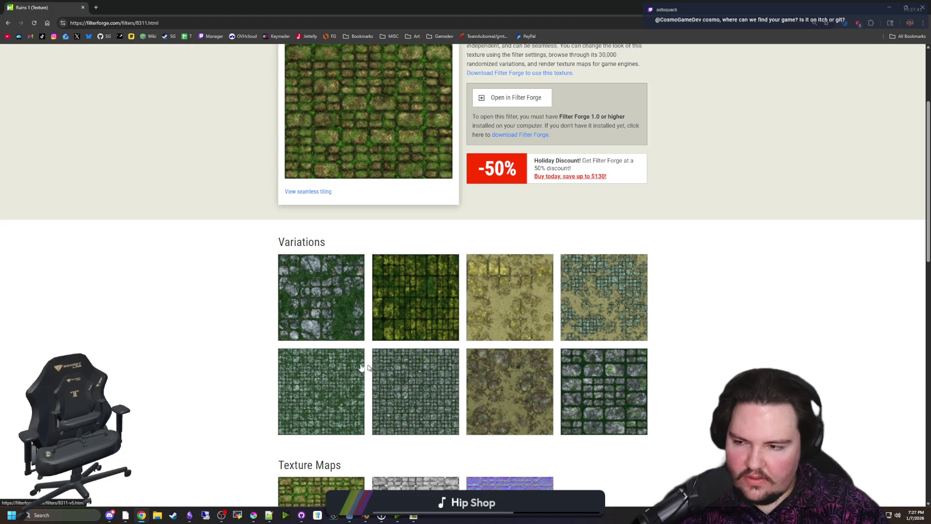
{"action": "scroll", "coordinate": [303, 350], "scroll_direction": "down", "scroll_amount": 3}
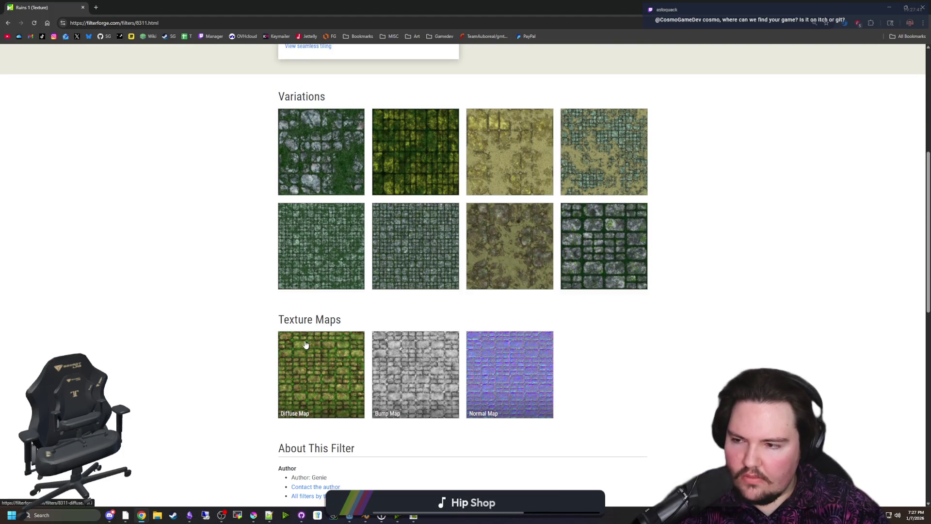
{"action": "scroll", "coordinate": [330, 360], "scroll_direction": "up", "scroll_amount": 4}
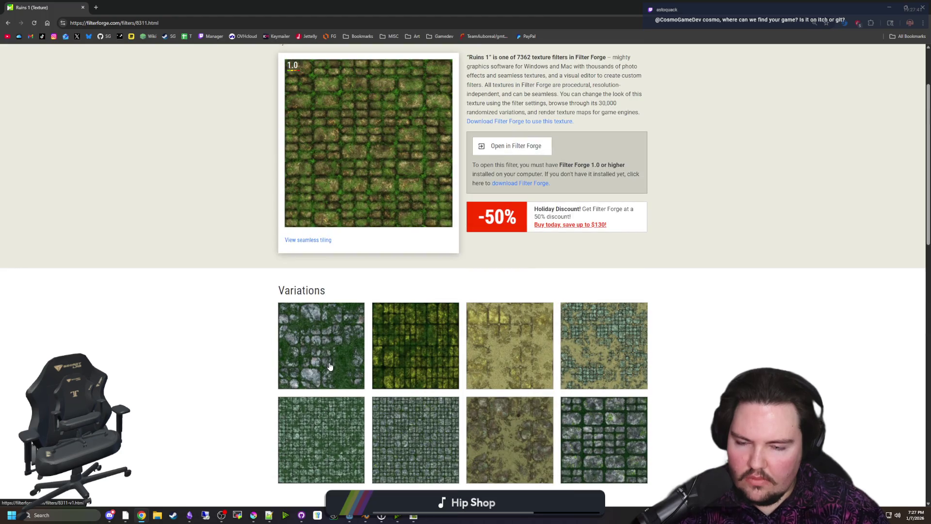
{"action": "scroll", "coordinate": [330, 365], "scroll_direction": "down", "scroll_amount": 14}
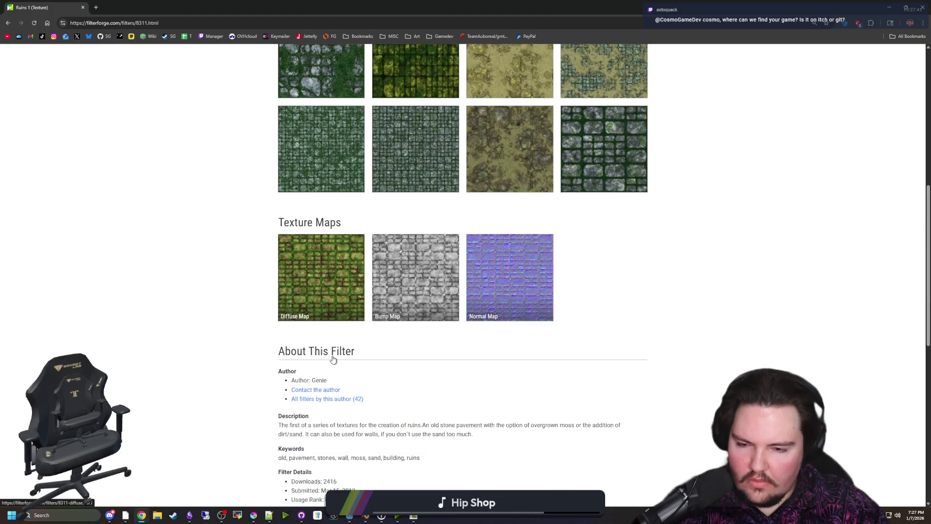
{"action": "scroll", "coordinate": [336, 358], "scroll_direction": "up", "scroll_amount": 15}
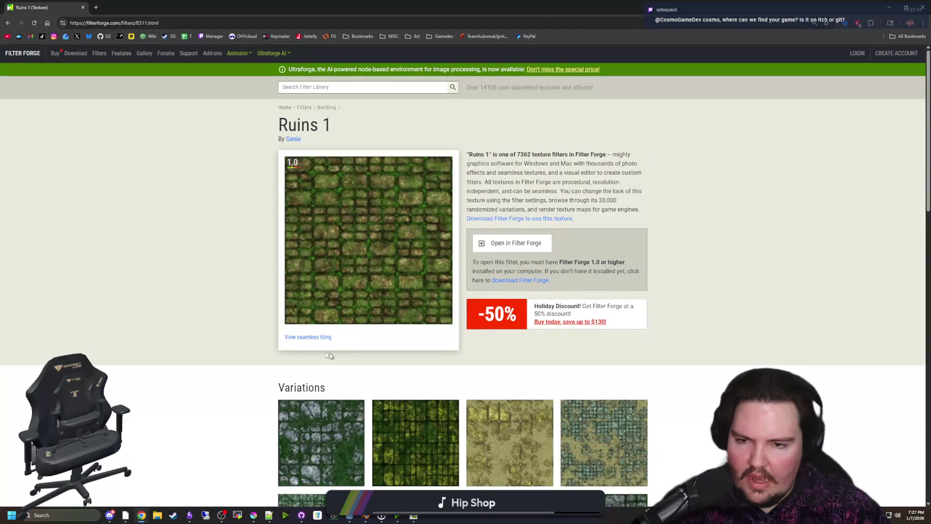
Move the browser aside to compare with Godot, then show the Ruins 1 page full-screen
{"action": "mouse_move", "coordinate": [350, 4]}
{"action": "left_mouse_down"}
{"action": "mouse_move", "coordinate": [615, 349]}
{"action": "mouse_move", "coordinate": [411, 281]}
{"action": "mouse_move", "coordinate": [408, 328]}
{"action": "left_mouse_up"}
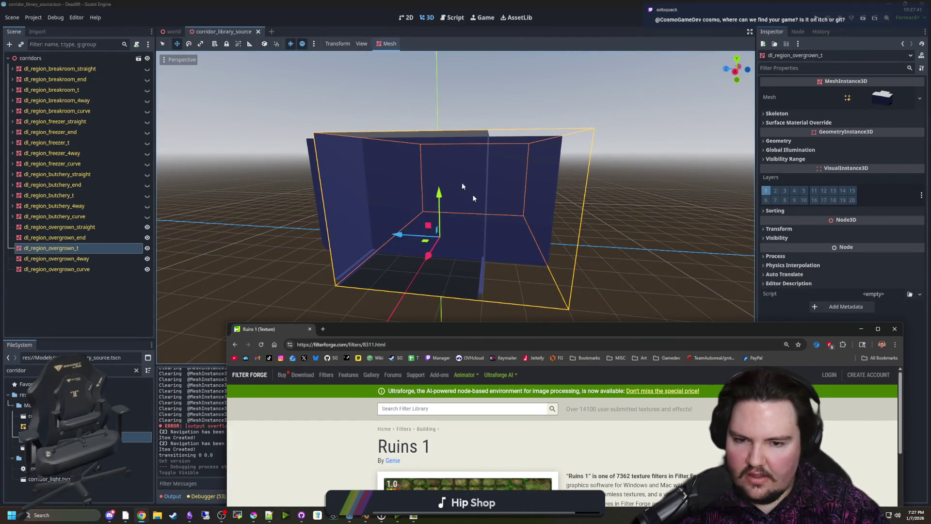
{"action": "double_click", "coordinate": [469, 327]}
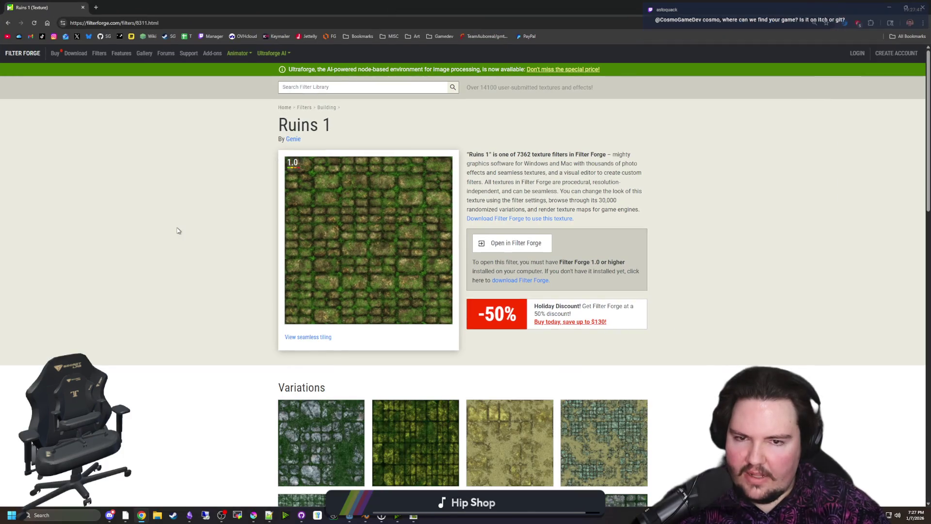
{"action": "mouse_move", "coordinate": [376, 3]}
{"action": "left_mouse_down"}
{"action": "mouse_move", "coordinate": [473, 350]}
{"action": "mouse_move", "coordinate": [491, 350]}
{"action": "left_mouse_up"}
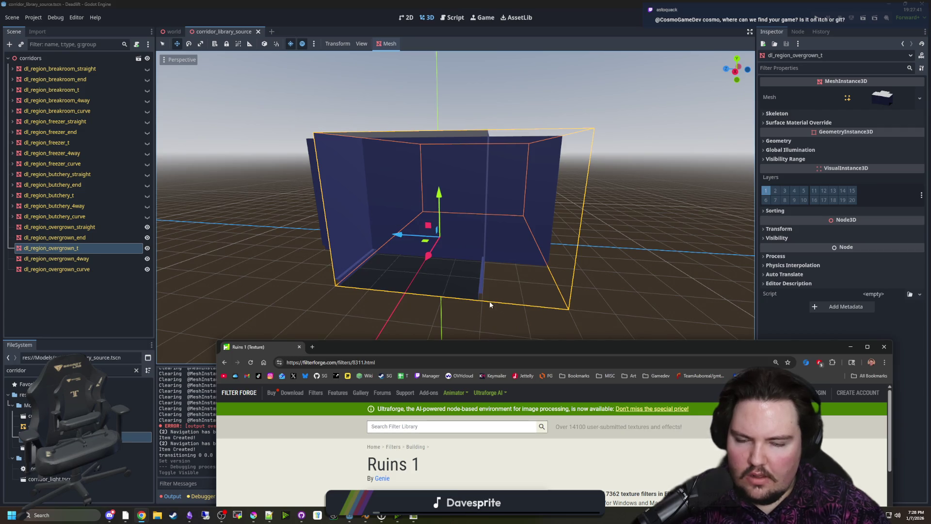
{"action": "double_click", "coordinate": [510, 348]}
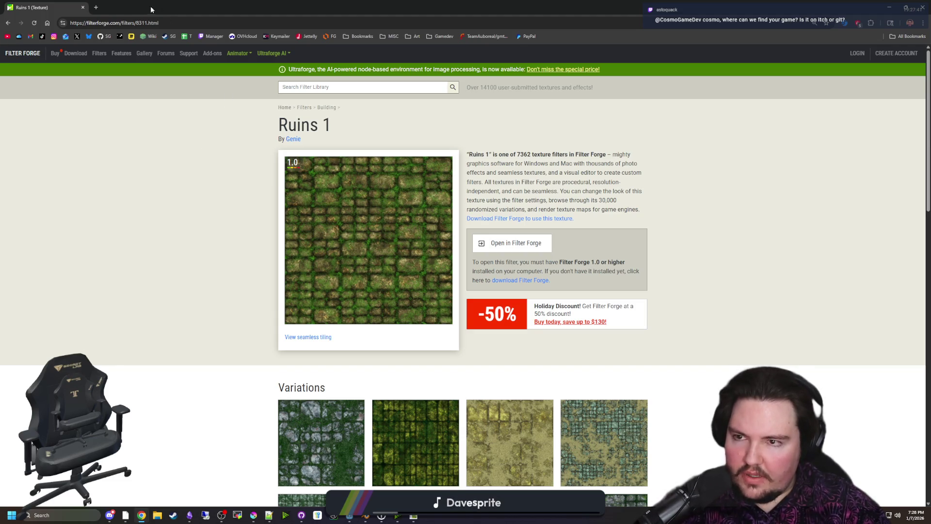
{"action": "left_click", "coordinate": [96, 7]}
Go to itch.io and reach the Breathing Walls game page through the followed-creators feed
{"action": "type", "text": "itch.io"}
{"action": "key", "text": "Return"}
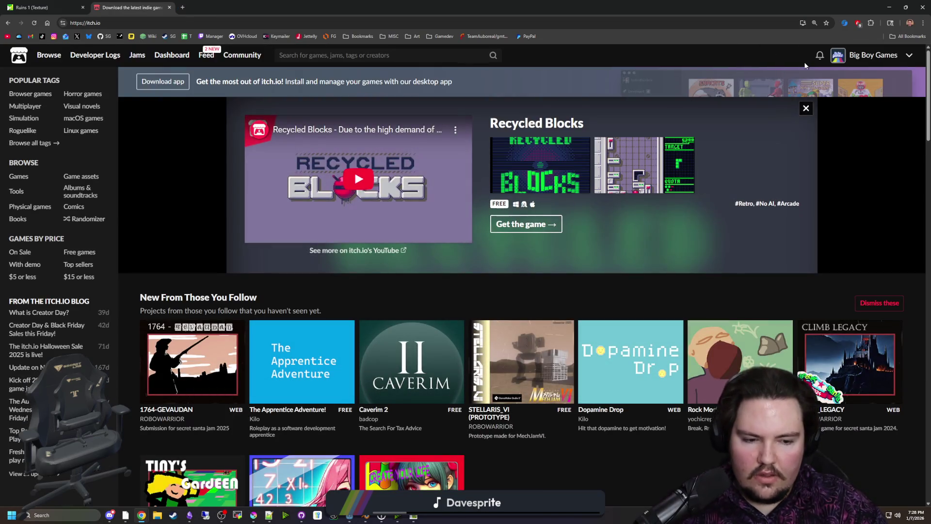
{"action": "left_click", "coordinate": [820, 58]}
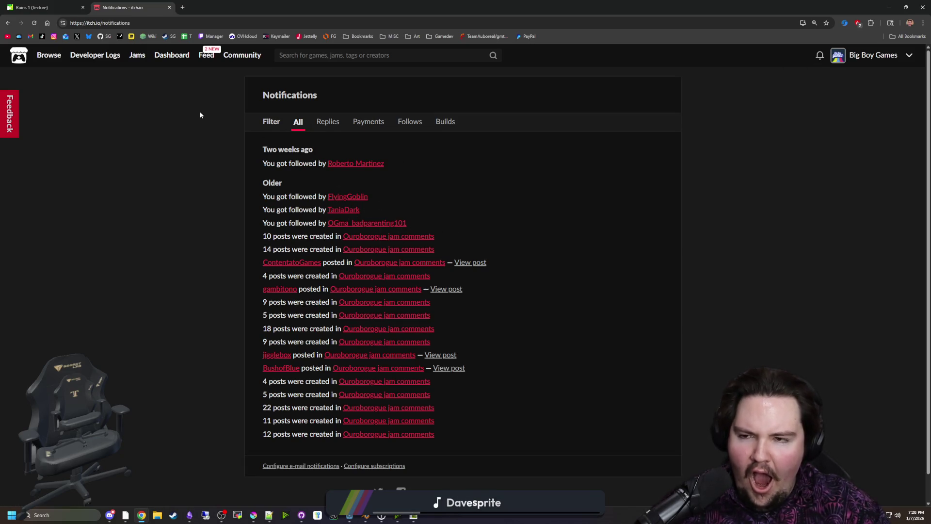
{"action": "left_click", "coordinate": [206, 56]}
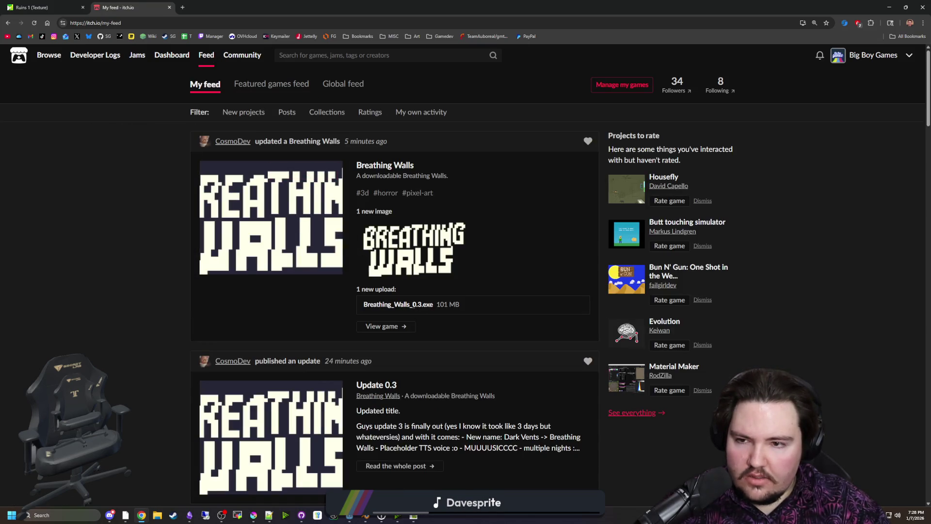
{"action": "mouse_move", "coordinate": [270, 201]}
{"action": "left_click", "coordinate": [262, 219]}
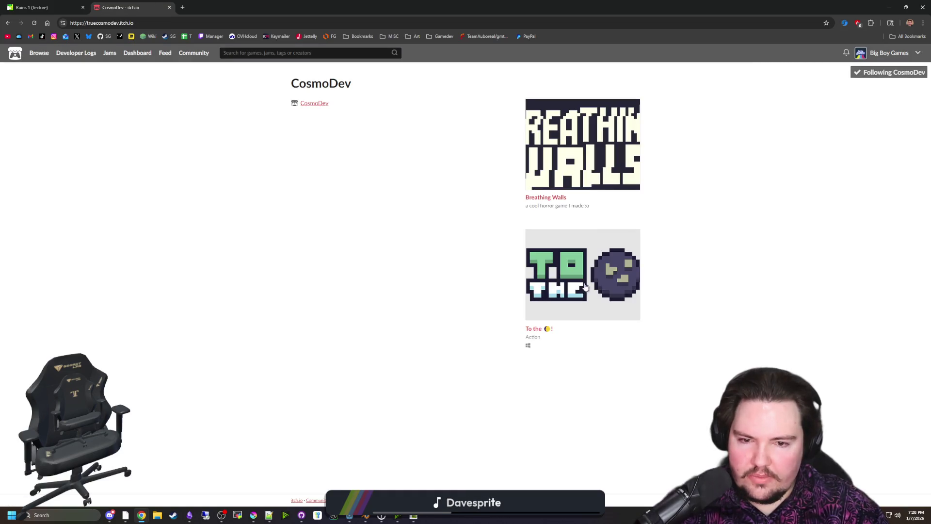
{"action": "left_click", "coordinate": [582, 165]}
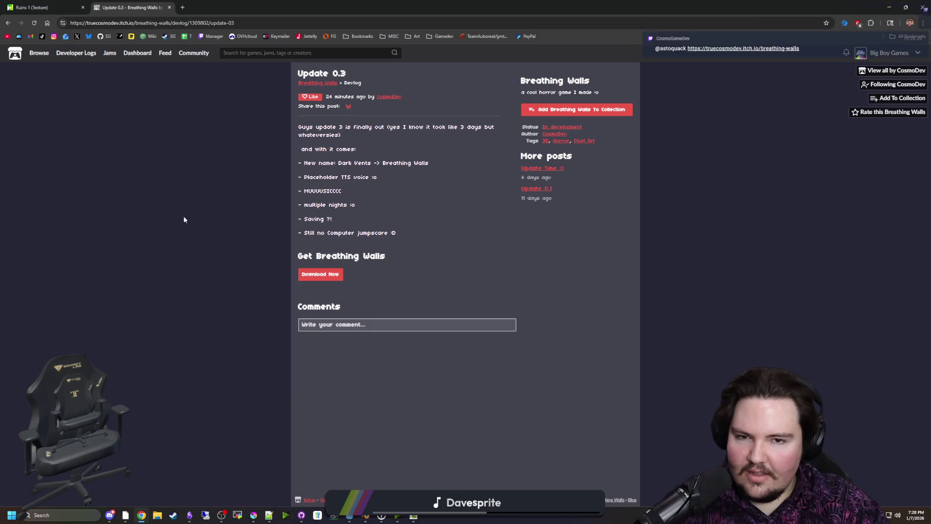
{"action": "key", "text": "alt+Left"}
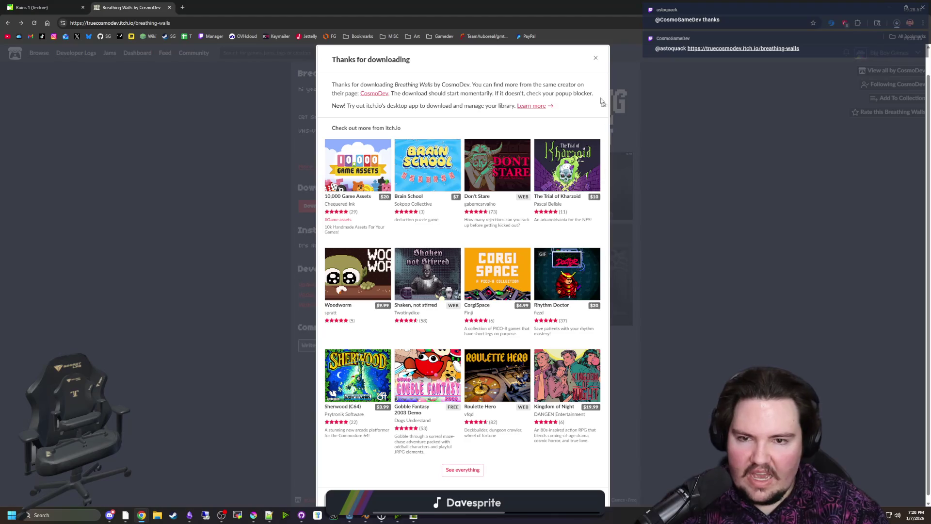
Dismiss the itch.io thanks popup and restore the browser window over Godot
{"action": "left_click", "coordinate": [594, 55]}
{"action": "mouse_move", "coordinate": [536, 7]}
{"action": "left_mouse_down"}
{"action": "mouse_move", "coordinate": [476, 126]}
{"action": "mouse_move", "coordinate": [441, 139]}
{"action": "left_mouse_up"}
{"action": "left_click", "coordinate": [693, 149]}
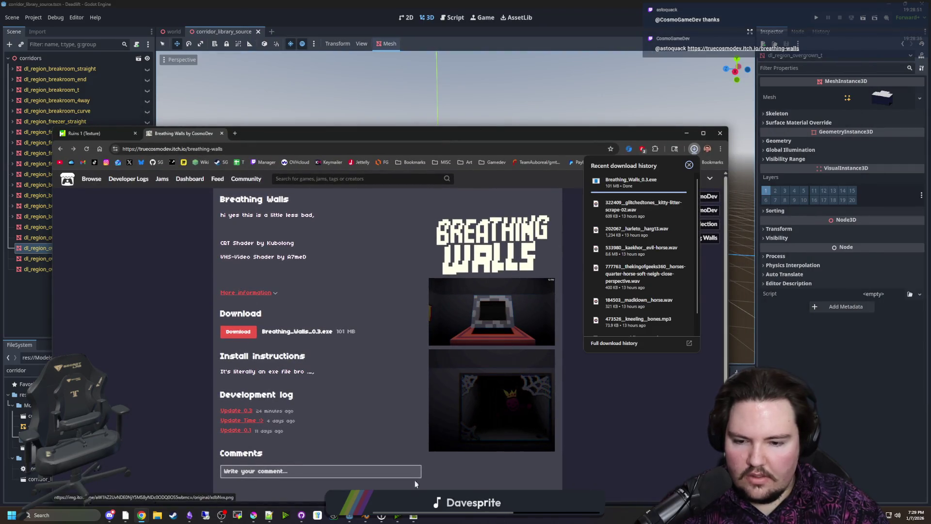
{"action": "mouse_move", "coordinate": [361, 519]}
{"action": "mouse_move", "coordinate": [317, 519]}
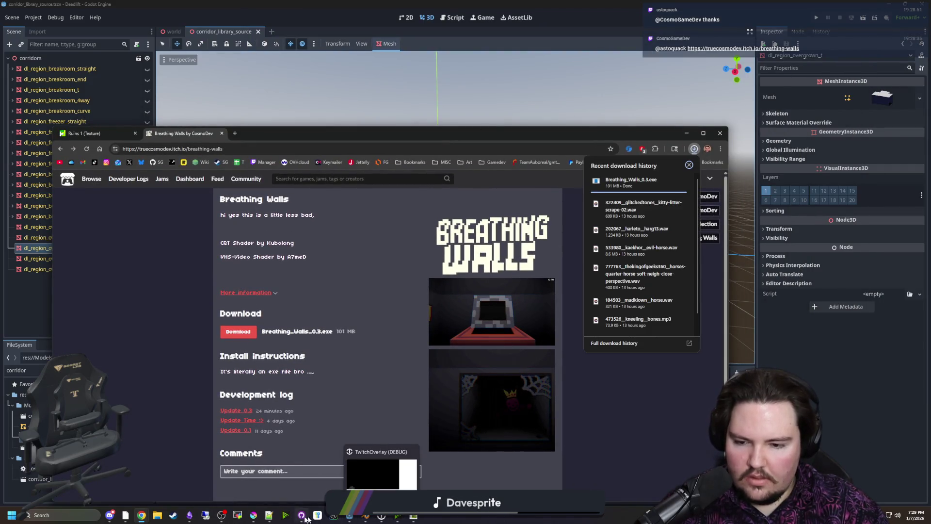
{"action": "left_click", "coordinate": [383, 516]}
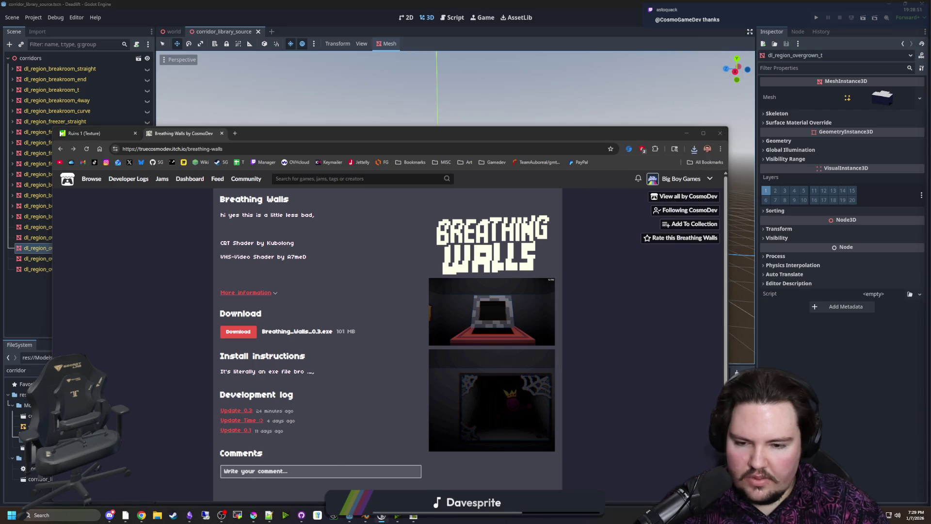
{"action": "left_click", "coordinate": [671, 187]}
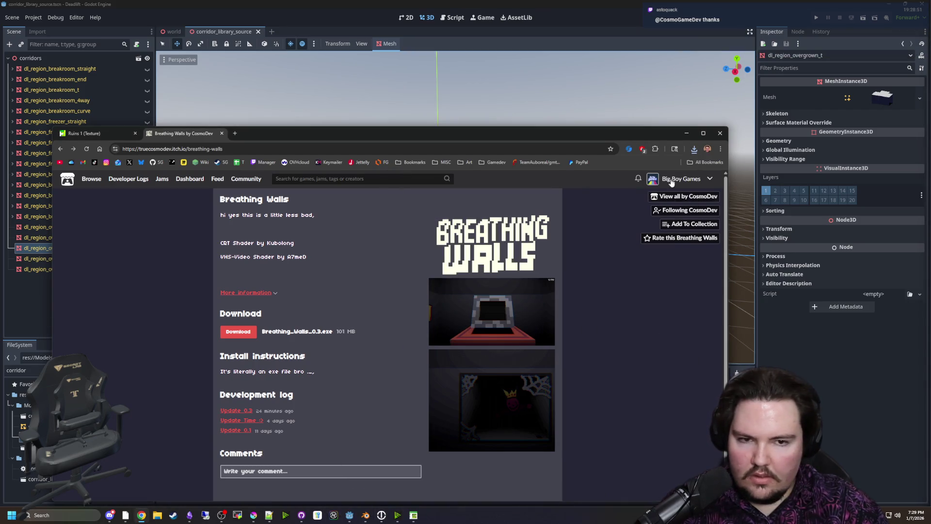
Run Breathing_Walls_0.3.exe from Chrome's downloads and expand the SmartScreen warning's details
{"action": "left_click", "coordinate": [693, 150]}
{"action": "left_click", "coordinate": [652, 184]}
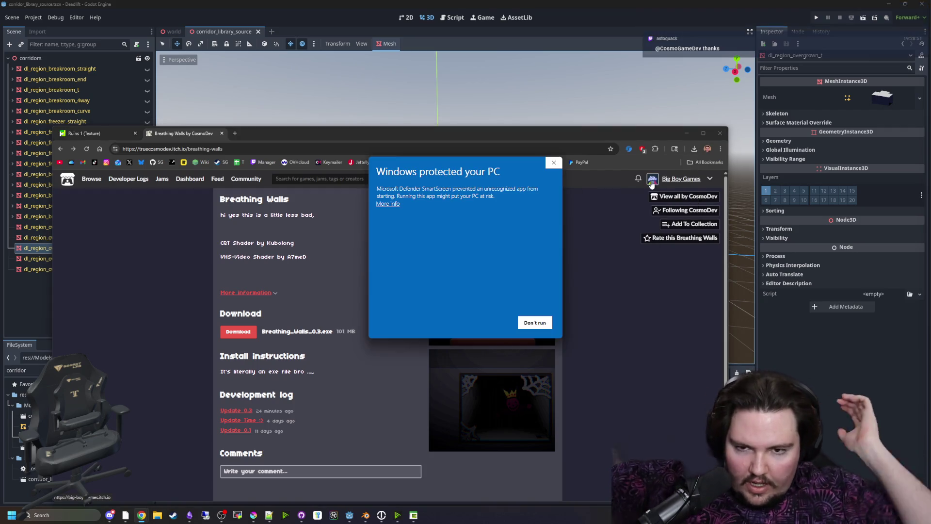
{"action": "left_click", "coordinate": [388, 203]}
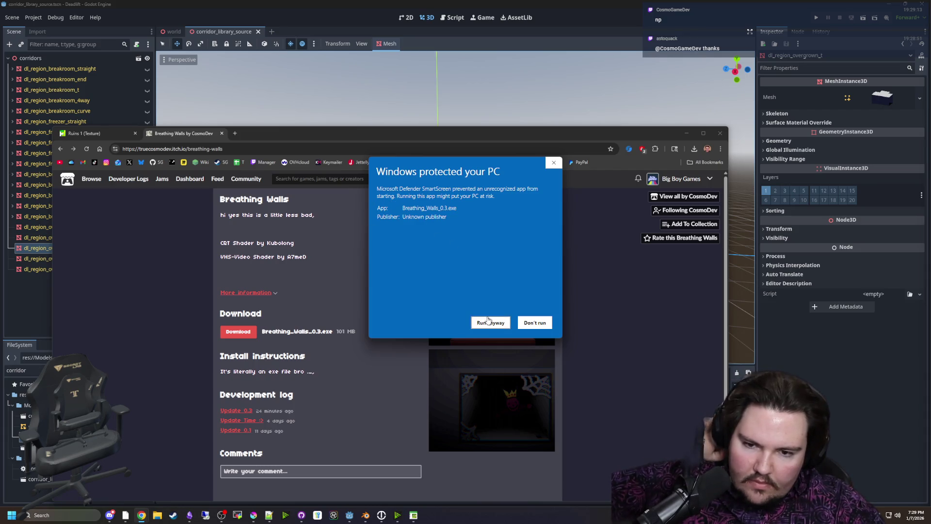
Launch Breathing Walls despite the security warning and look around the dark room
{"action": "left_click", "coordinate": [480, 321]}
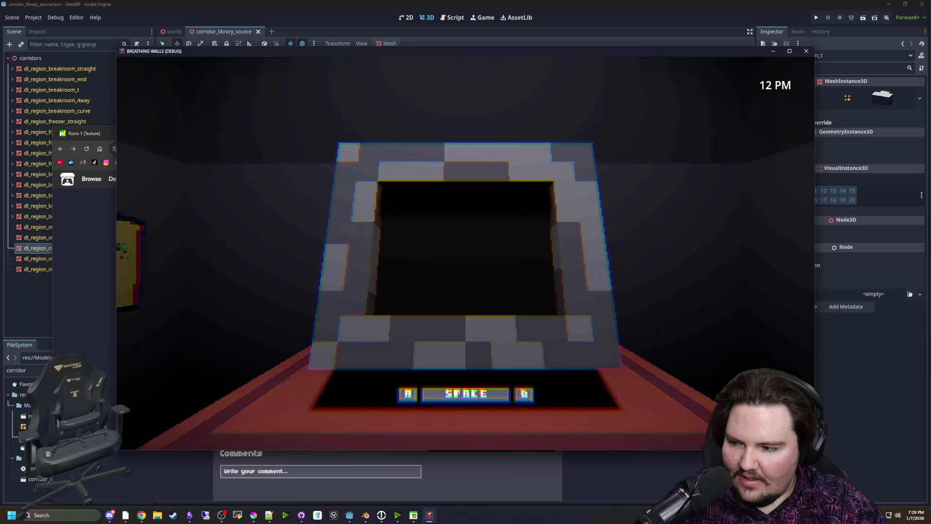
{"action": "left_click", "coordinate": [274, 223]}
{"action": "key", "text": "d"}
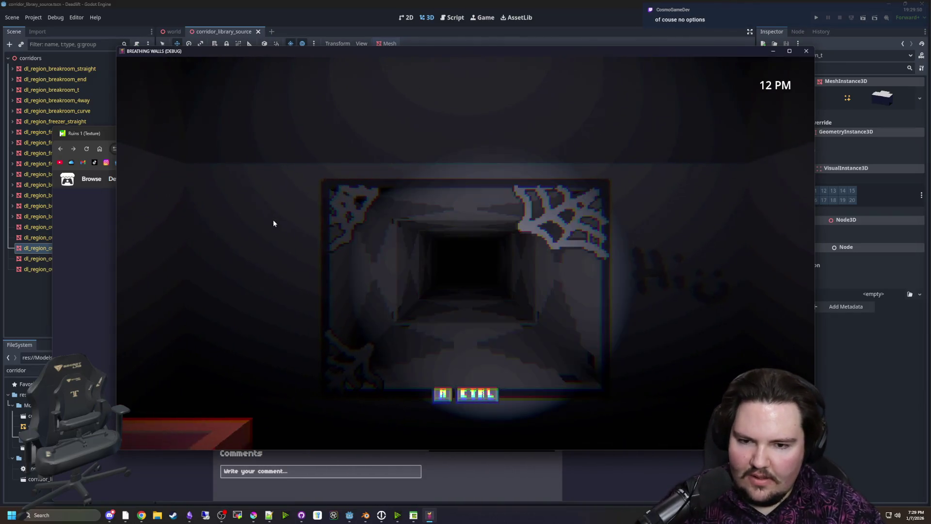
{"action": "key", "text": "a"}
{"action": "key", "text": "d"}
{"action": "key", "text": "ctrl+d"}
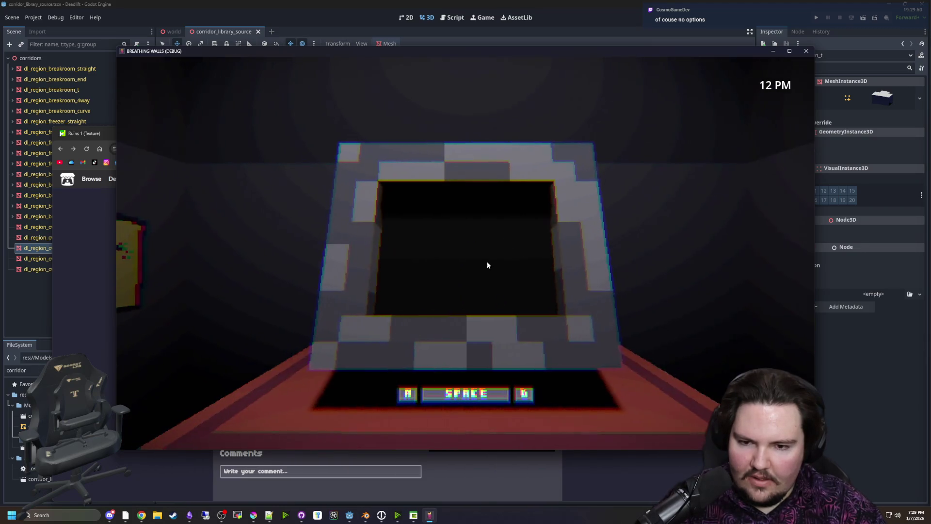
Zoom into the blue choice screen, then turn between the cobwebbed and stone frames
{"action": "key", "text": "space"}
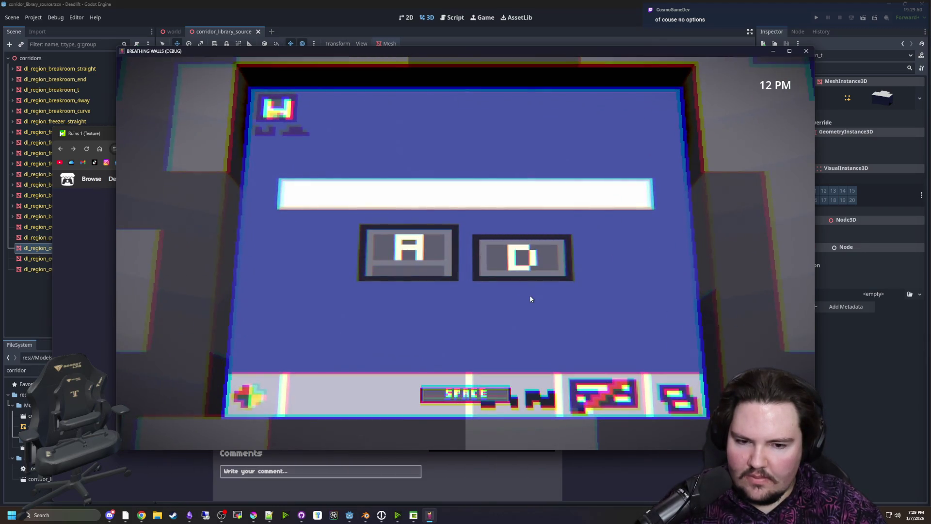
{"action": "key", "text": "space"}
{"action": "key", "text": "space"}
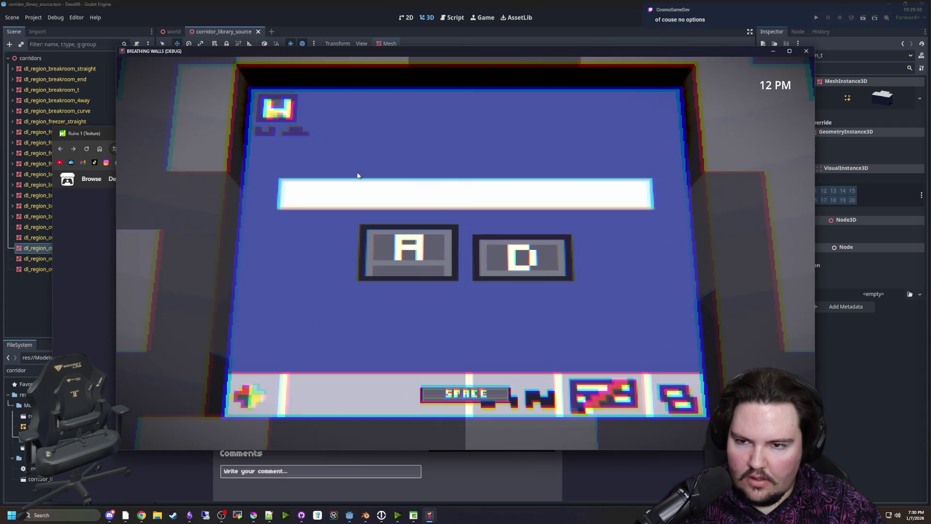
{"action": "key", "text": "d"}
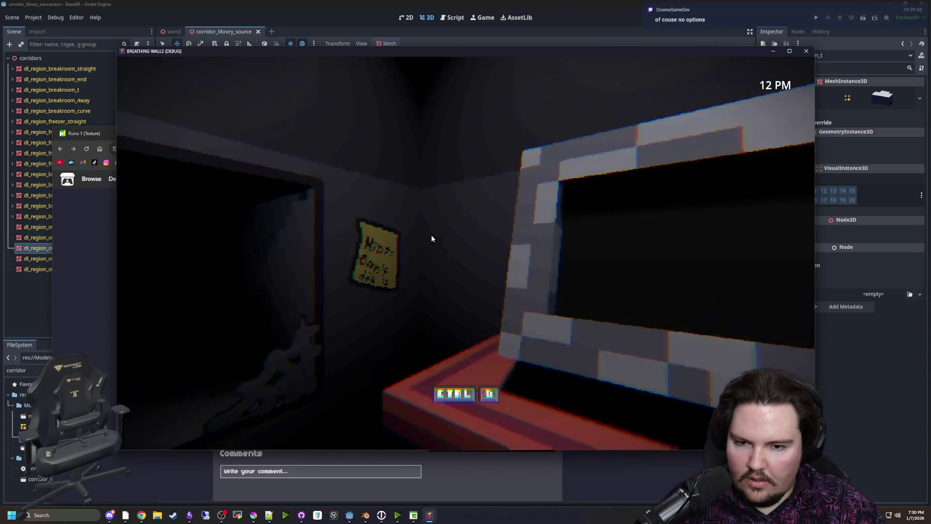
{"action": "key", "text": "d"}
{"action": "key", "text": "d"}
{"action": "key", "text": "a"}
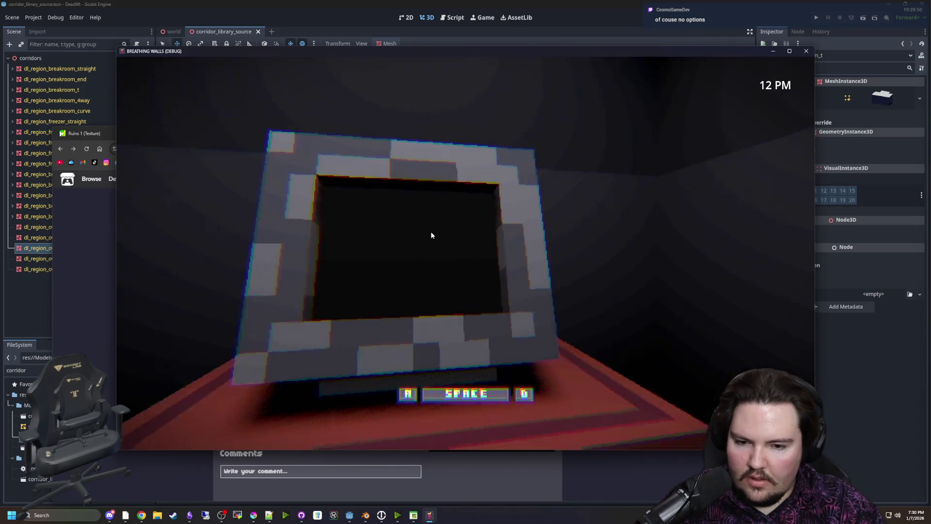
{"action": "key", "text": "a"}
Turn between the poster wall, cobwebbed frame and stone frame to survey the room
{"action": "key", "text": "d"}
{"action": "key", "text": "d"}
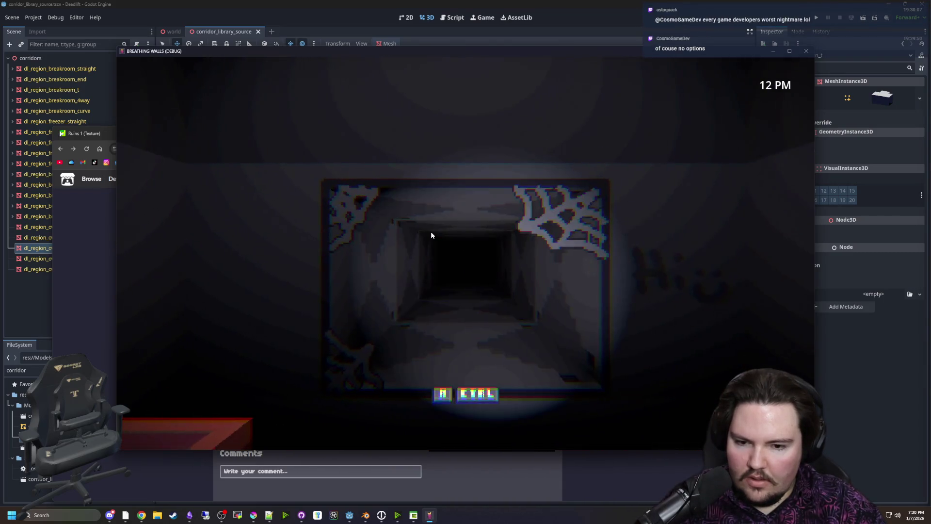
{"action": "key", "text": "a"}
{"action": "key", "text": "a"}
{"action": "key", "text": "d"}
{"action": "key", "text": "d"}
{"action": "key", "text": "a"}
{"action": "key", "text": "d"}
{"action": "key", "text": "a"}
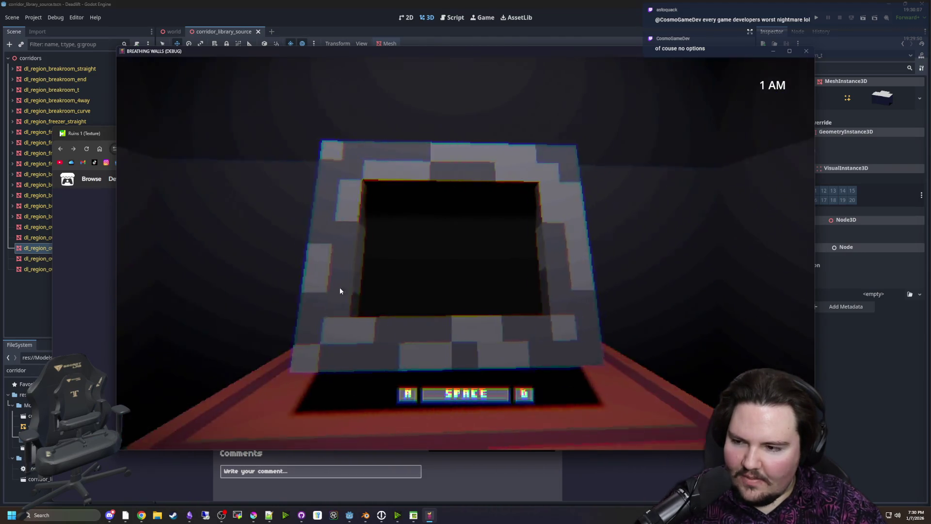
{"action": "key", "text": "d"}
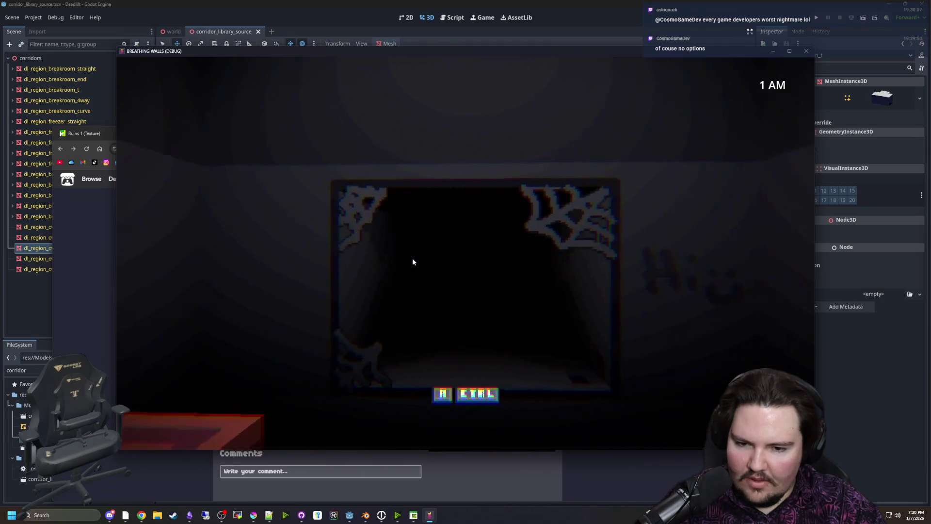
{"action": "key", "text": "a"}
{"action": "key", "text": "d"}
{"action": "key", "text": "a"}
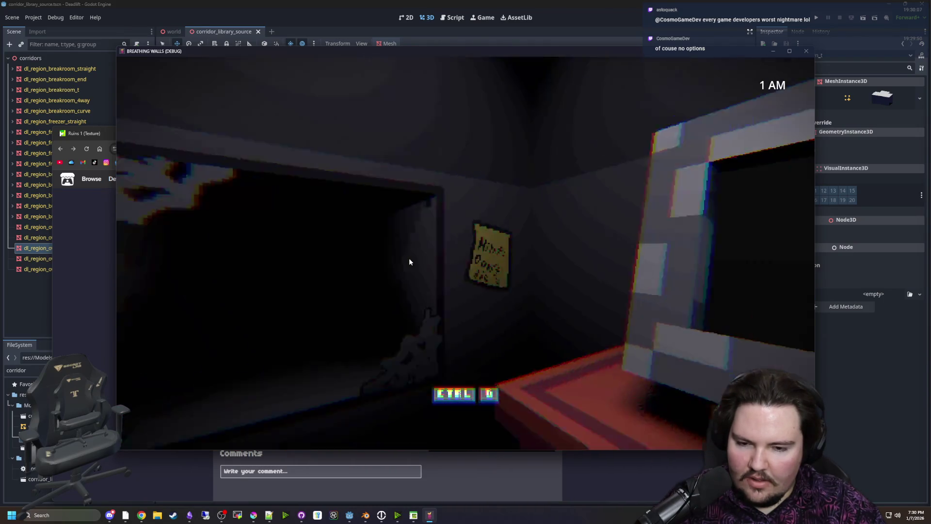
{"action": "key", "text": "d"}
Zoom in and out of the keypad screen, then glance at the poster wall
{"action": "key", "text": "space"}
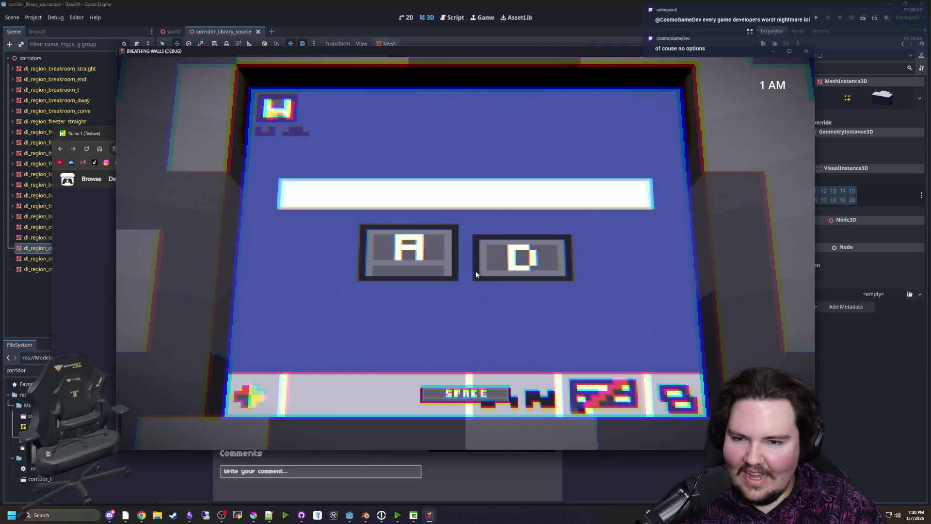
{"action": "key", "text": "space"}
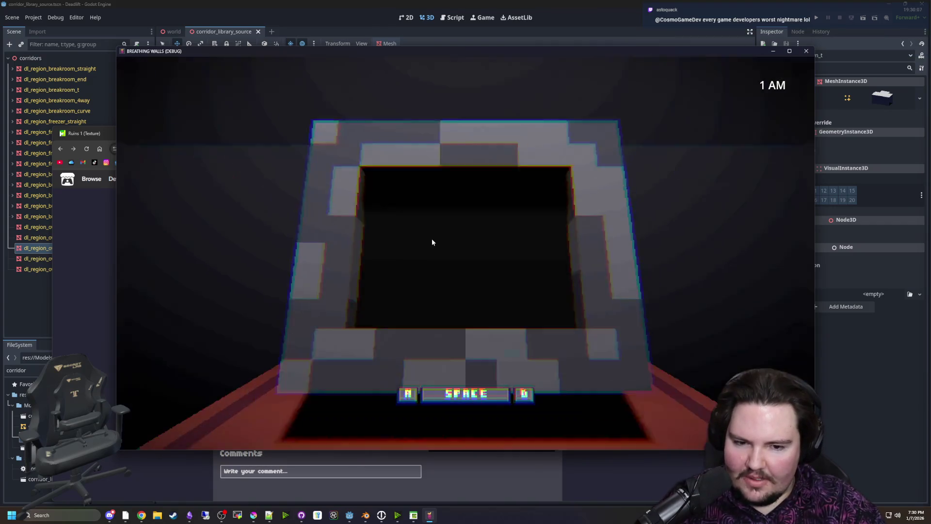
{"action": "key", "text": "space"}
{"action": "key", "text": "space"}
{"action": "key", "text": "a"}
{"action": "key", "text": "d"}
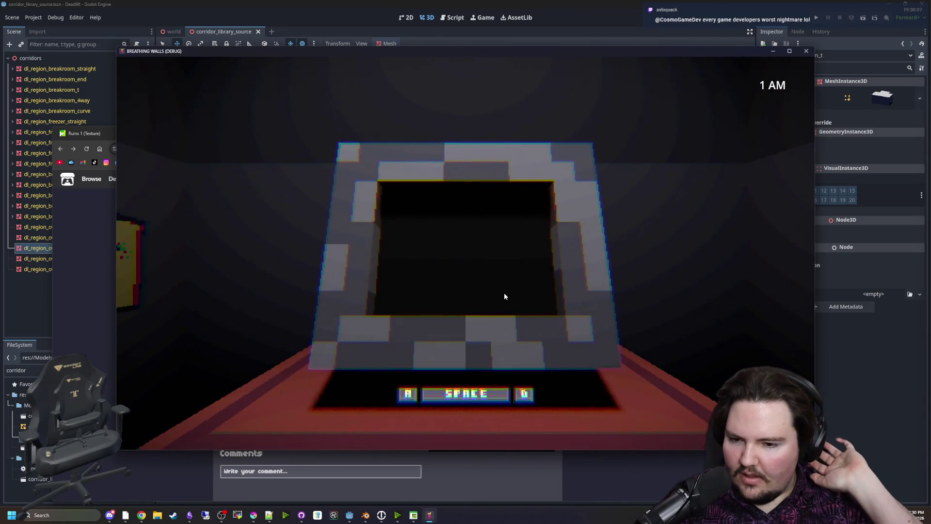
Lean in to check the cobwebbed window, then glance at the poster screen and return
{"action": "key", "text": "space"}
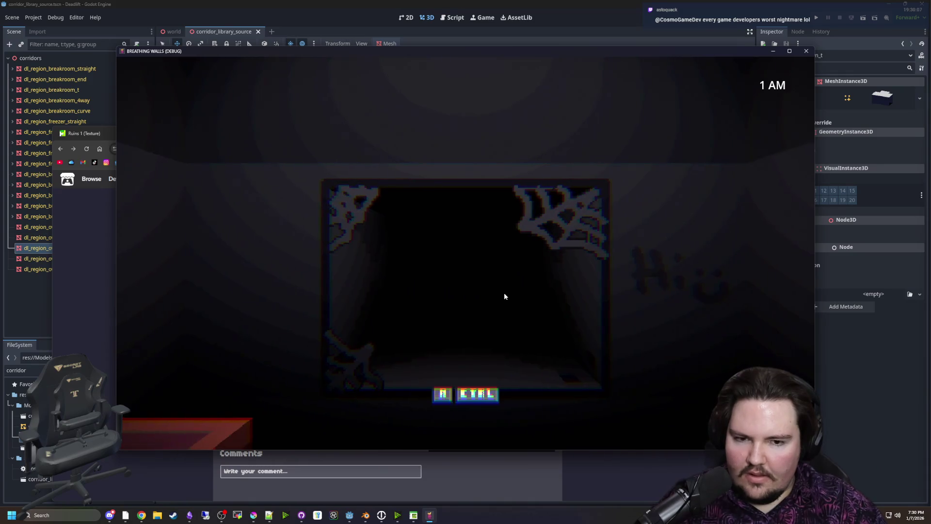
{"action": "key", "text": "ctrl"}
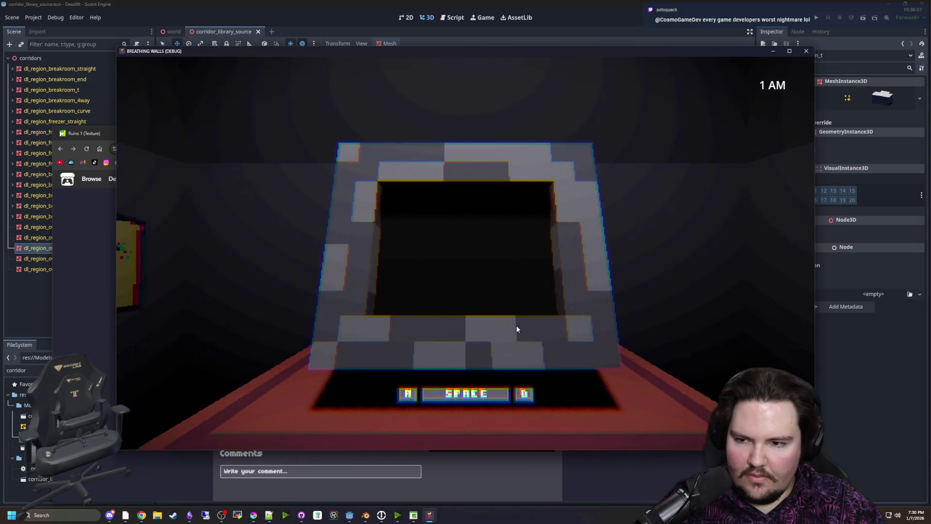
{"action": "key", "text": "space"}
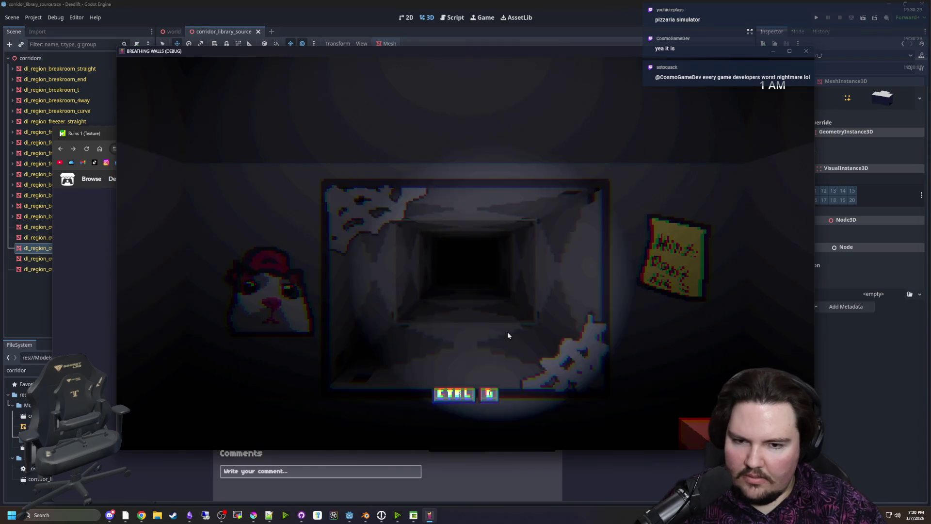
{"action": "key", "text": "ctrl"}
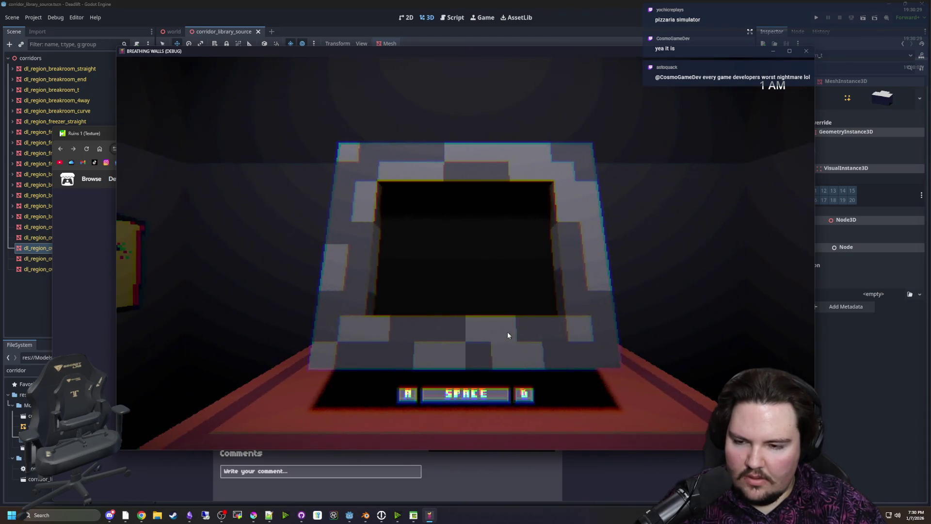
{"action": "key", "text": "space"}
{"action": "key", "text": "ctrl"}
{"action": "key", "text": "space"}
{"action": "key", "text": "ctrl"}
{"action": "key", "text": "space"}
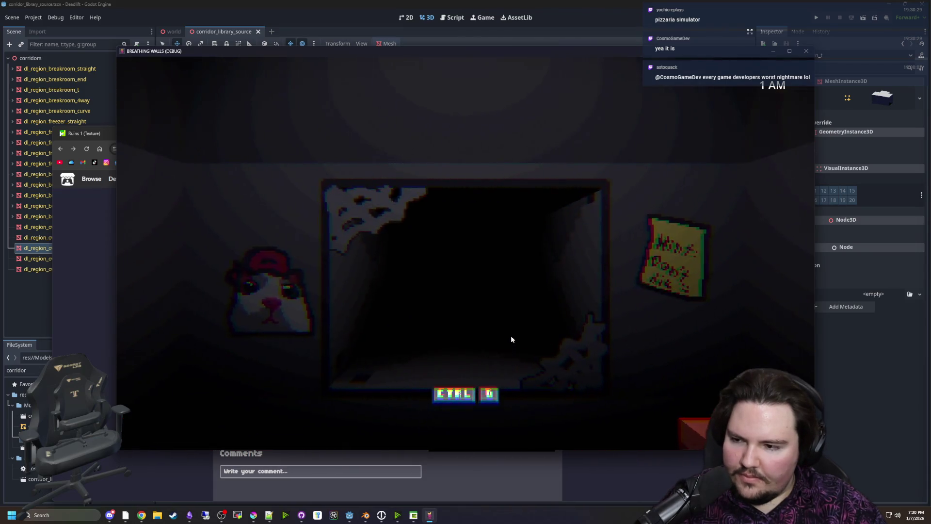
{"action": "key", "text": "ctrl"}
{"action": "key", "text": "d"}
{"action": "key", "text": "a"}
{"action": "key", "text": "space"}
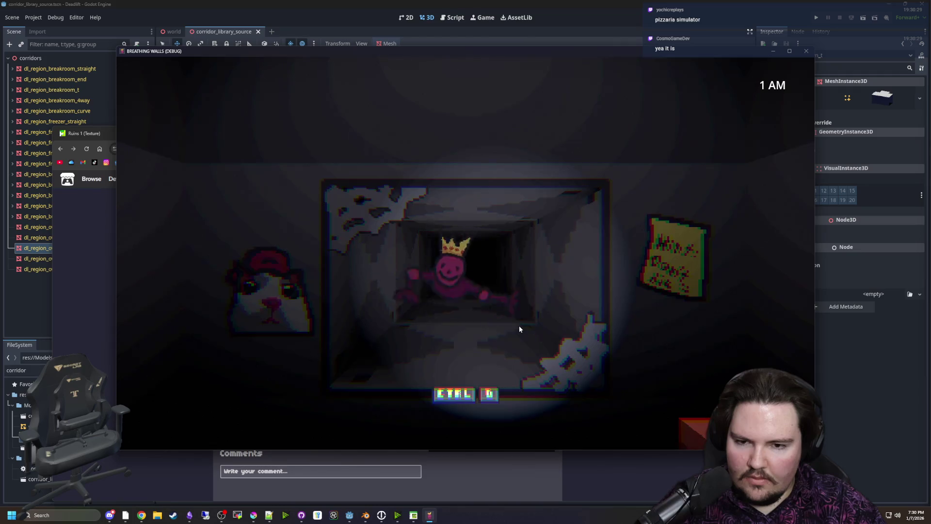
{"action": "key", "text": "ctrl"}
Recheck the cobwebbed window, look around, then switch over to the poster screen
{"action": "key", "text": "space"}
{"action": "key", "text": "ctrl"}
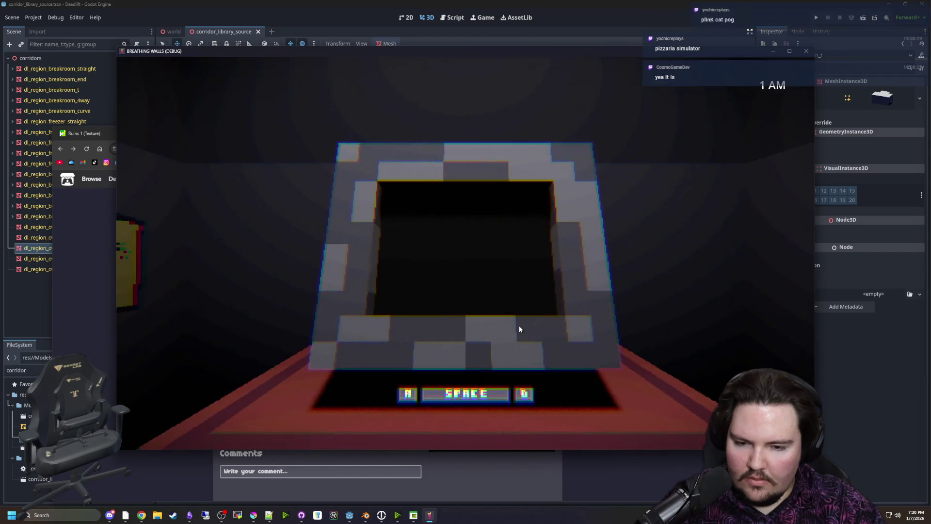
{"action": "key", "text": "d"}
{"action": "key", "text": "a"}
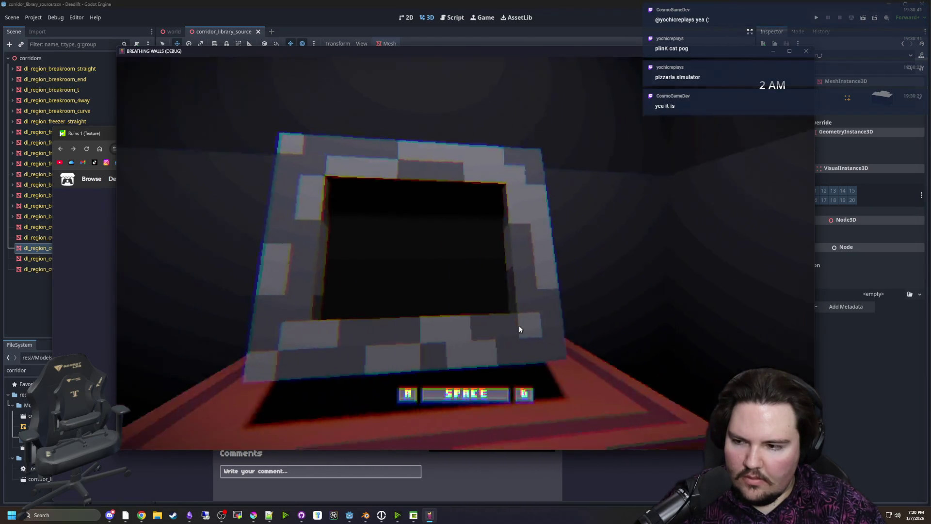
{"action": "key", "text": "space"}
{"action": "key", "text": "a"}
{"action": "key", "text": "d"}
{"action": "key", "text": "ctrl"}
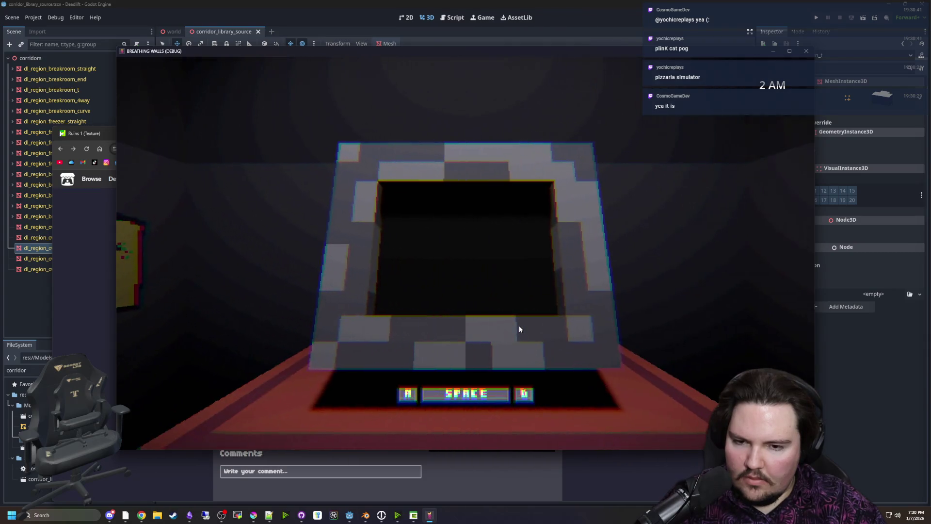
{"action": "key", "text": "space"}
{"action": "key", "text": "ctrl"}
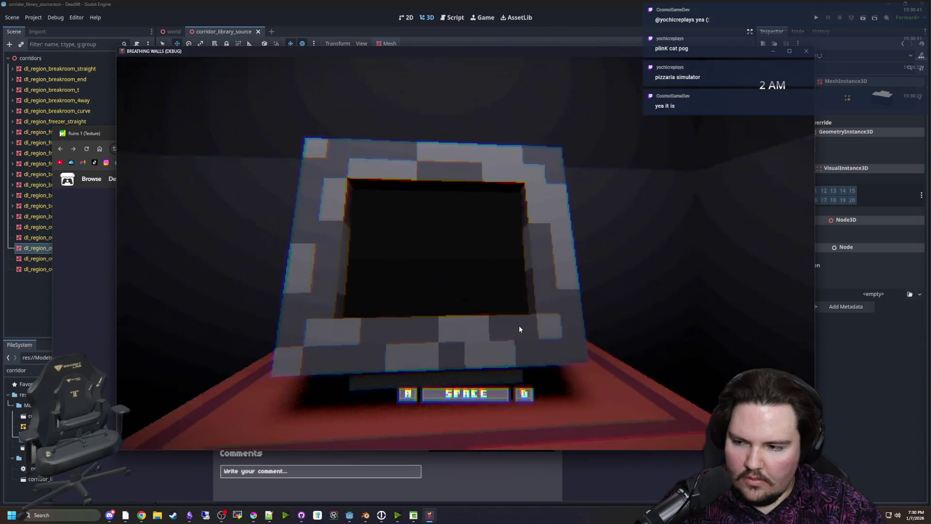
{"action": "key", "text": "space"}
{"action": "key", "text": "ctrl"}
{"action": "key", "text": "a"}
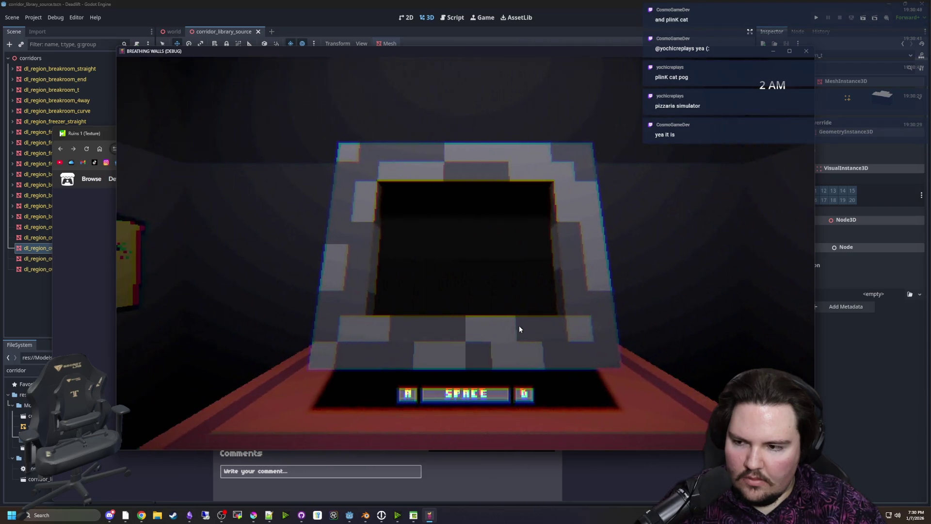
{"action": "key", "text": "space"}
Check the darkened screen, corridor screen, cobwebbed window and poster screen in turn
{"action": "key", "text": "ctrl"}
{"action": "key", "text": "space"}
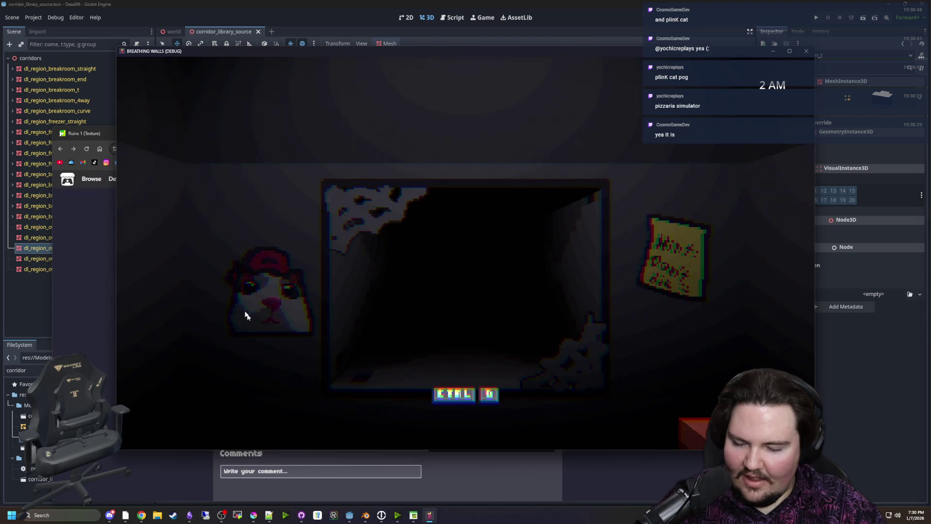
{"action": "key", "text": "ctrl"}
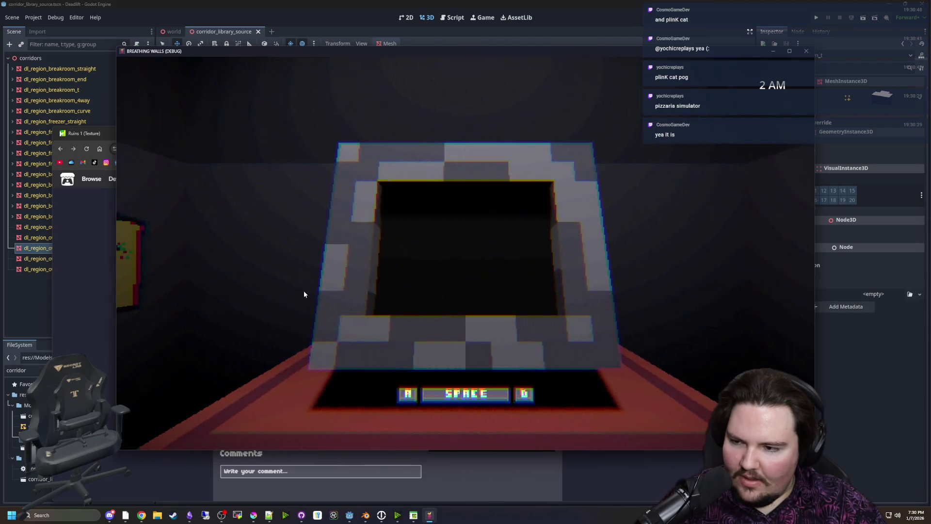
{"action": "key", "text": "space"}
{"action": "key", "text": "ctrl"}
{"action": "key", "text": "space"}
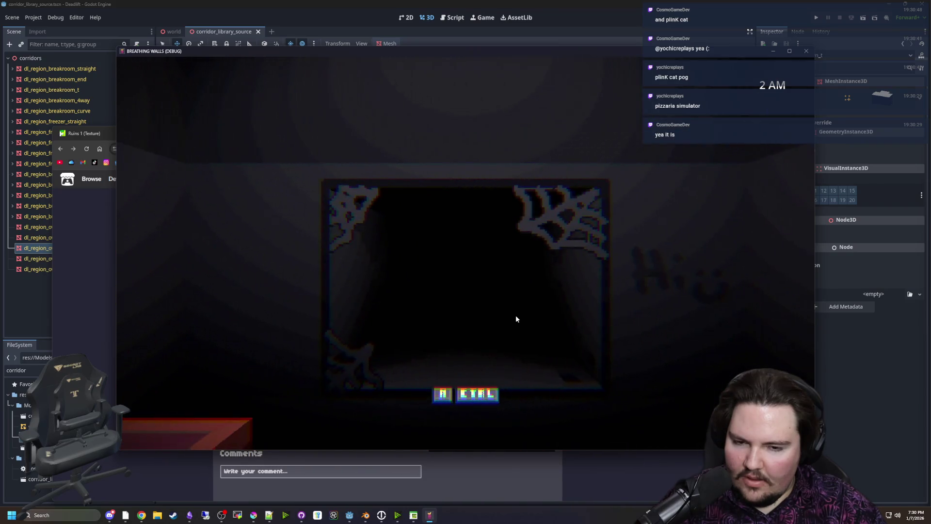
{"action": "key", "text": "ctrl"}
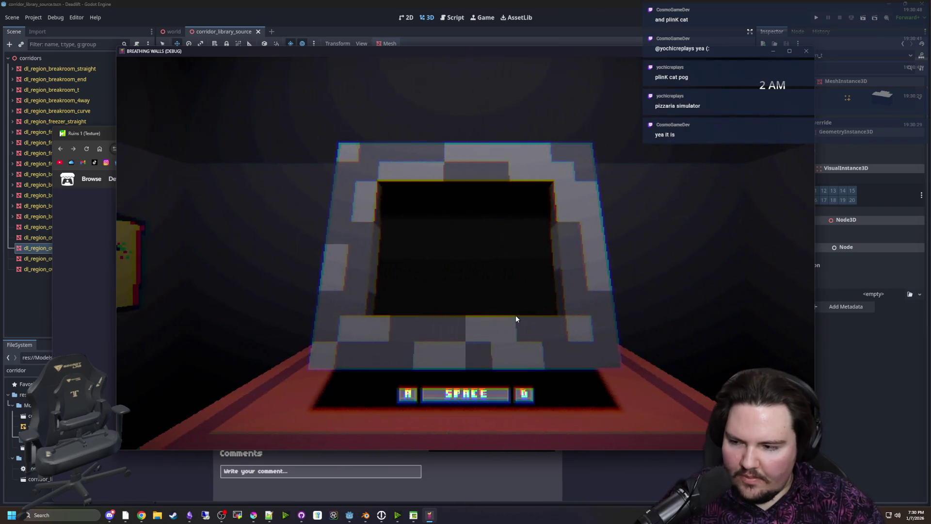
{"action": "key", "text": "space"}
{"action": "key", "text": "ctrl"}
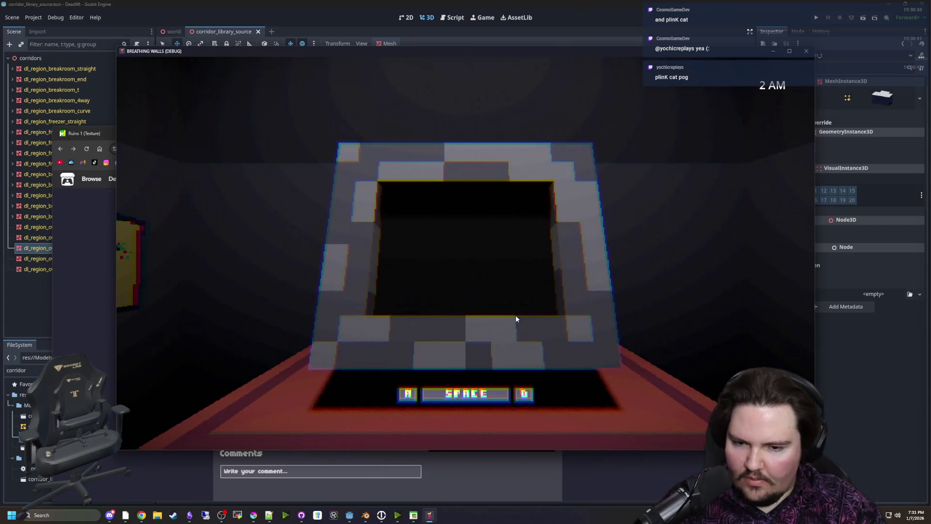
{"action": "key", "text": "space"}
{"action": "key", "text": "ctrl"}
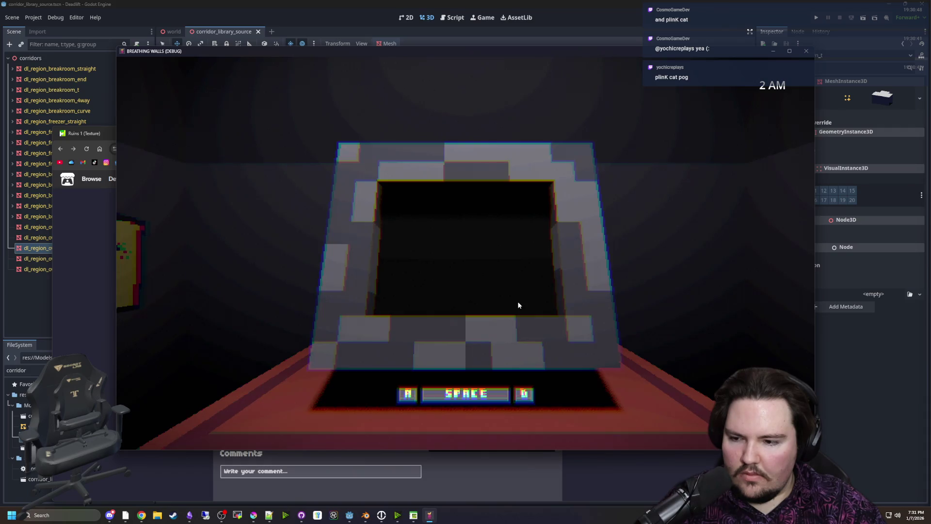
{"action": "key", "text": "space"}
{"action": "key", "text": "ctrl"}
{"action": "key", "text": "space"}
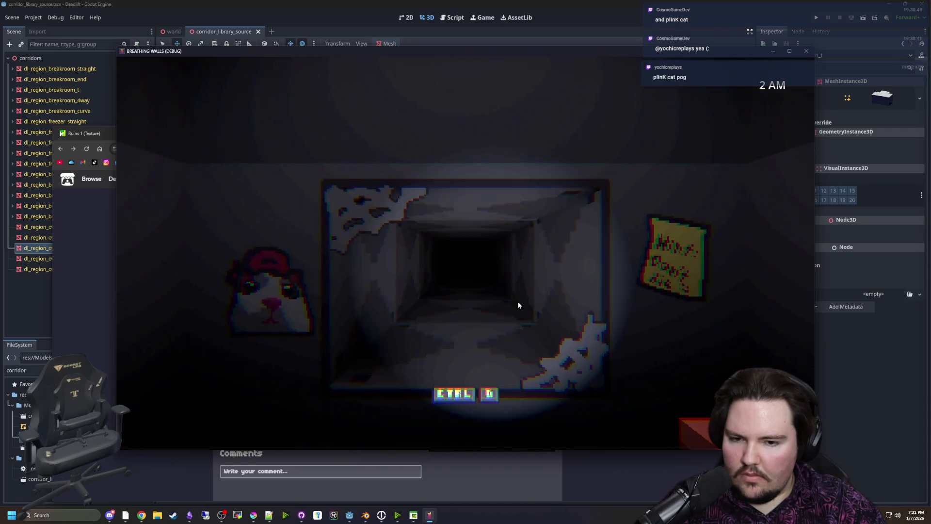
Flick rapidly between the monitor, cobwebbed window and poster screen
{"action": "key", "text": "ctrl"}
{"action": "key", "text": "space"}
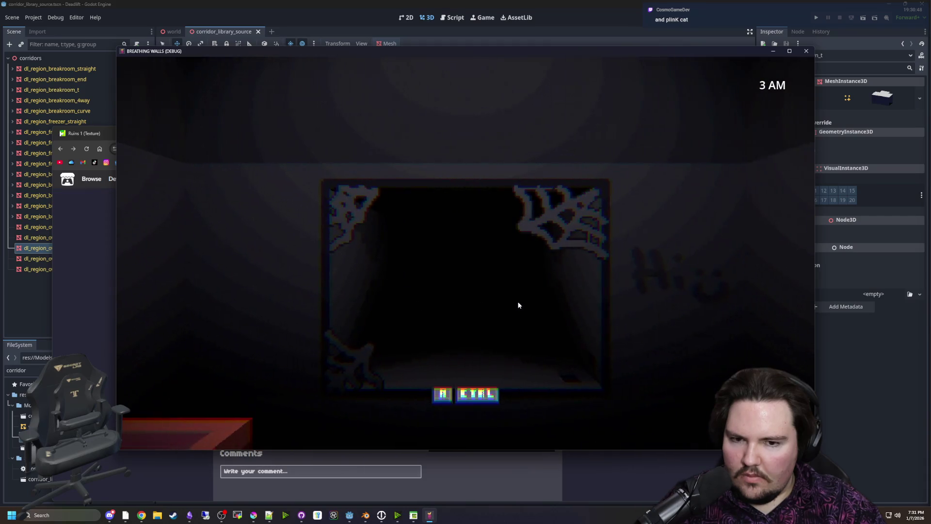
{"action": "key", "text": "ctrl"}
{"action": "key", "text": "space"}
{"action": "key", "text": "ctrl"}
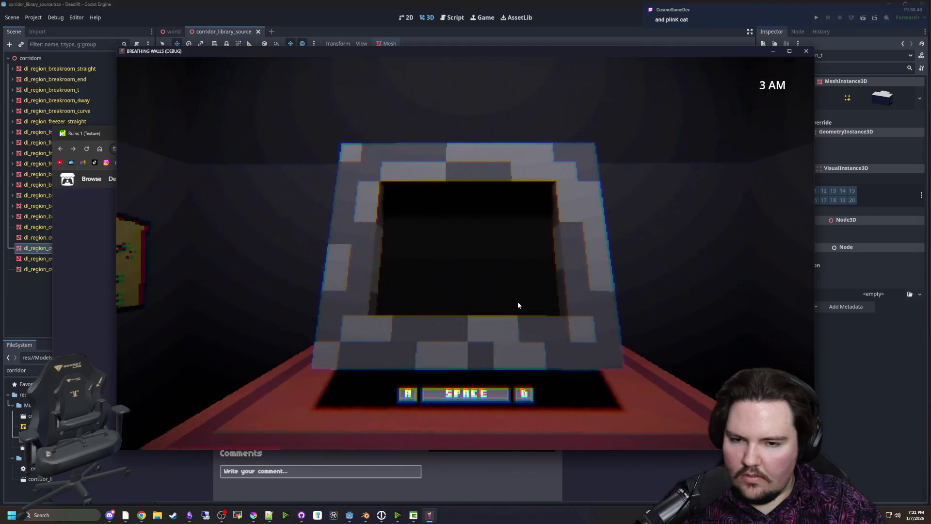
{"action": "key", "text": "space"}
{"action": "key", "text": "ctrl"}
{"action": "key", "text": "space"}
{"action": "key", "text": "ctrl"}
{"action": "key", "text": "space"}
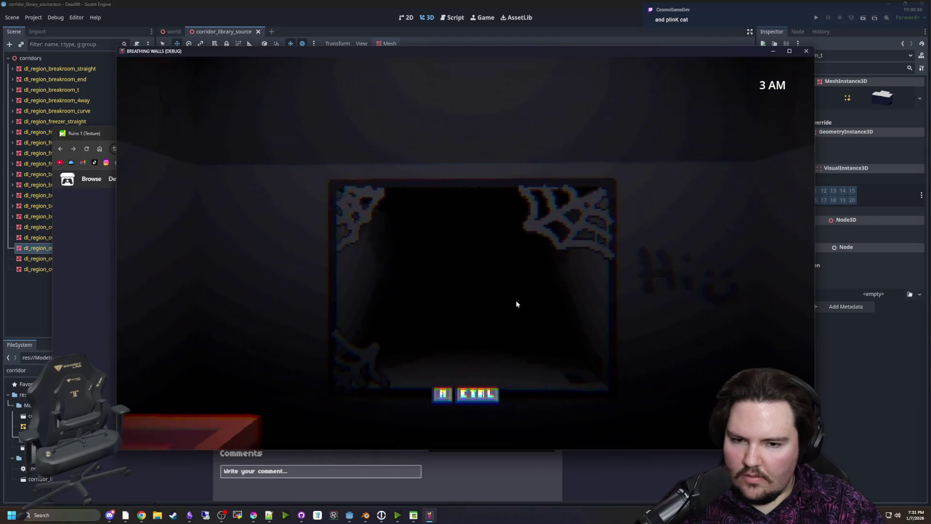
{"action": "key", "text": "ctrl"}
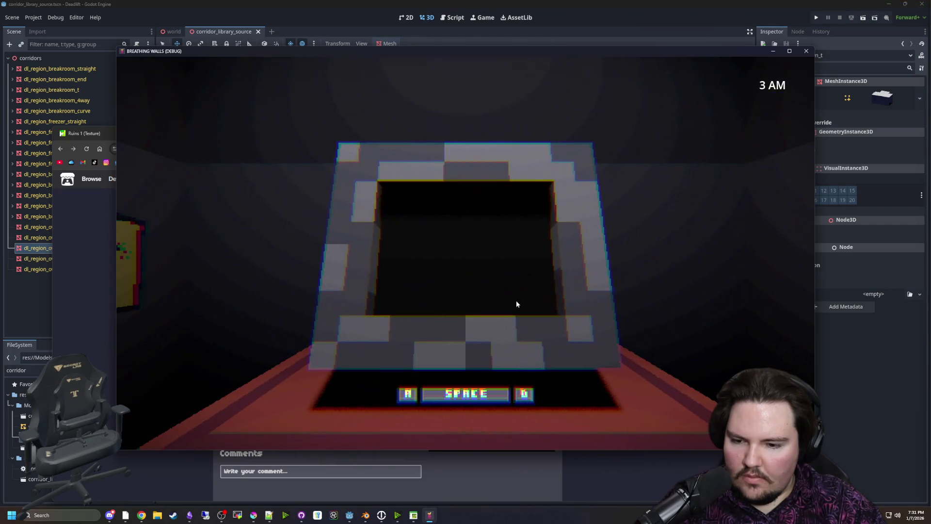
{"action": "key", "text": "space"}
{"action": "key", "text": "ctrl"}
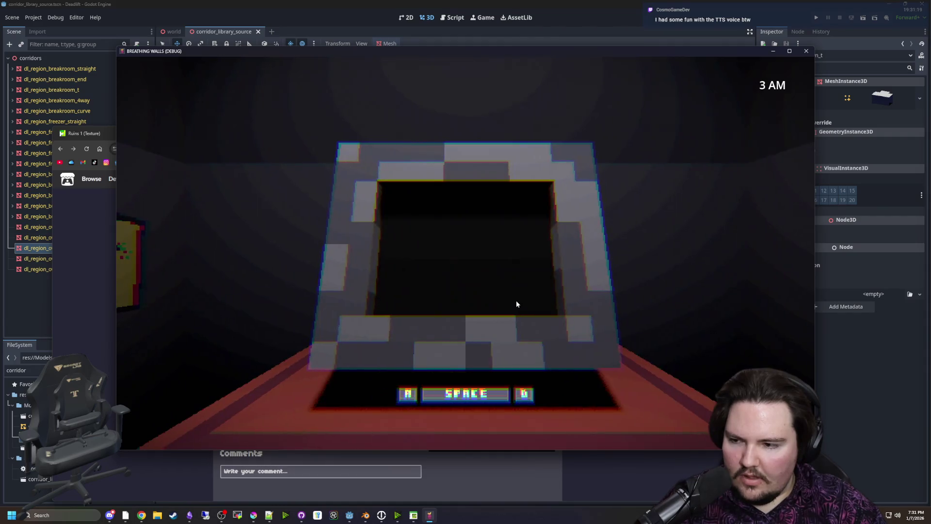
{"action": "key", "text": "space"}
{"action": "key", "text": "ctrl"}
Peek at the hamster-poster screen and window, then look around as 4 AM arrives
{"action": "key", "text": "space"}
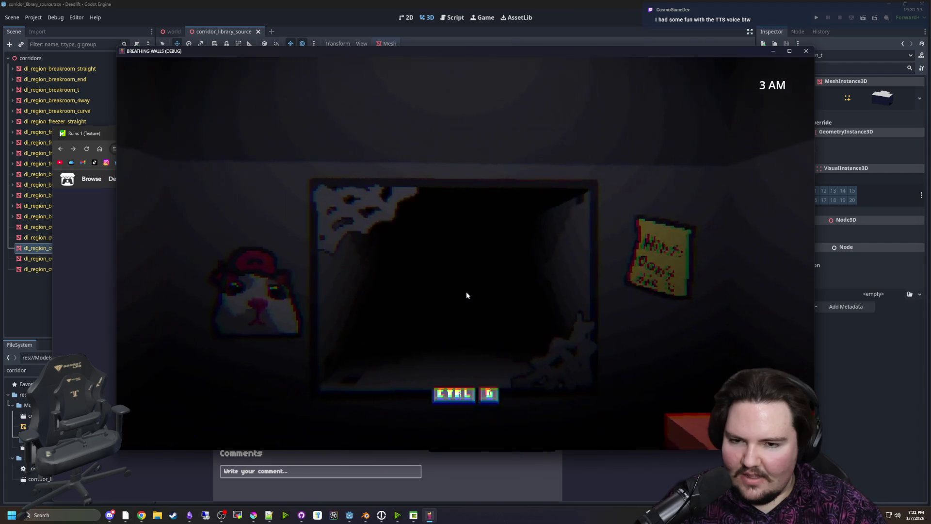
{"action": "key", "text": "space"}
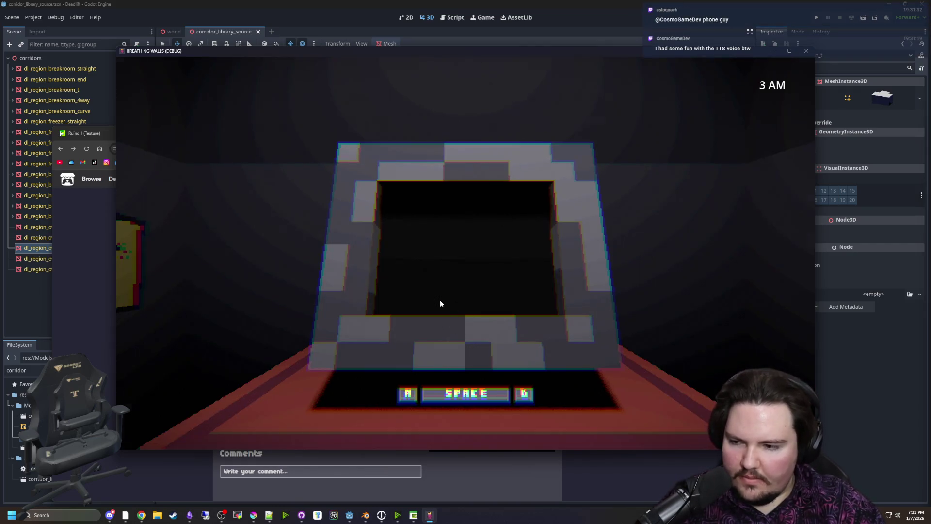
{"action": "key", "text": "space"}
{"action": "key", "text": "space"}
{"action": "key", "text": "space"}
{"action": "key", "text": "space"}
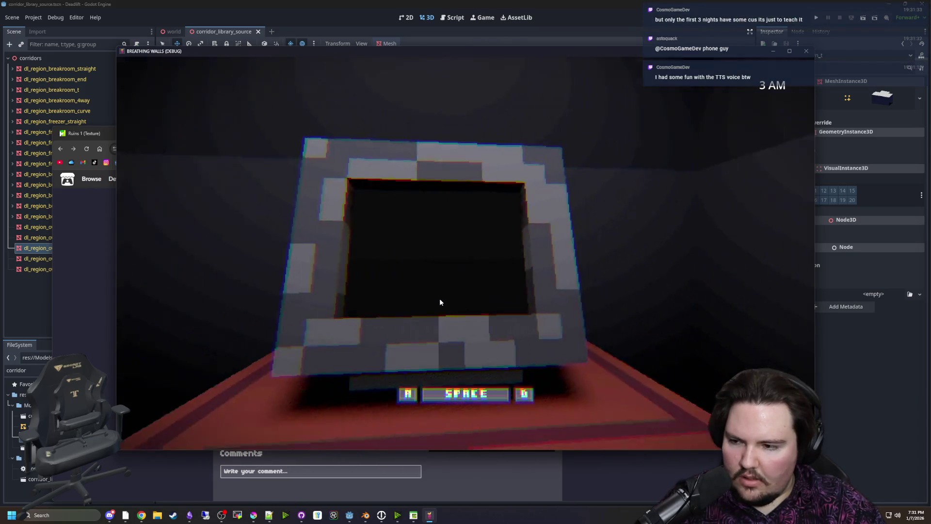
{"action": "key", "text": "space"}
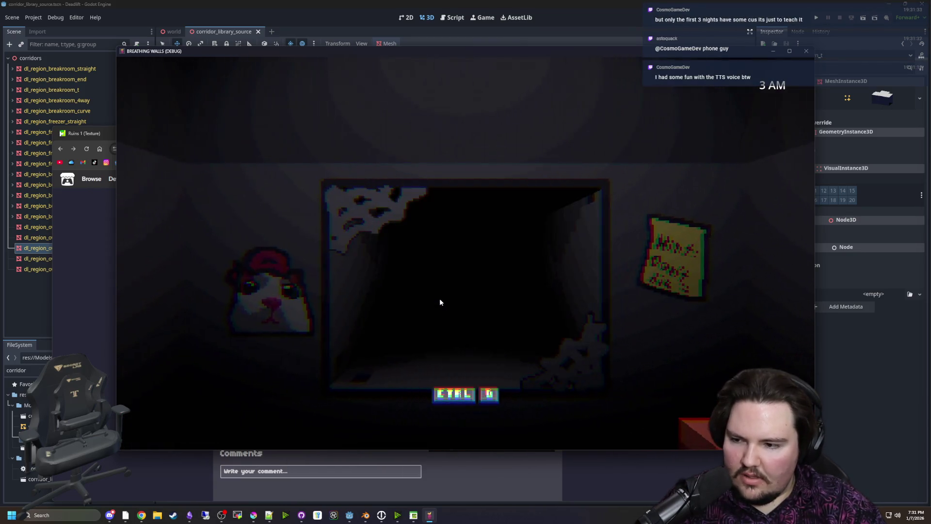
{"action": "key", "text": "d"}
{"action": "key", "text": "a"}
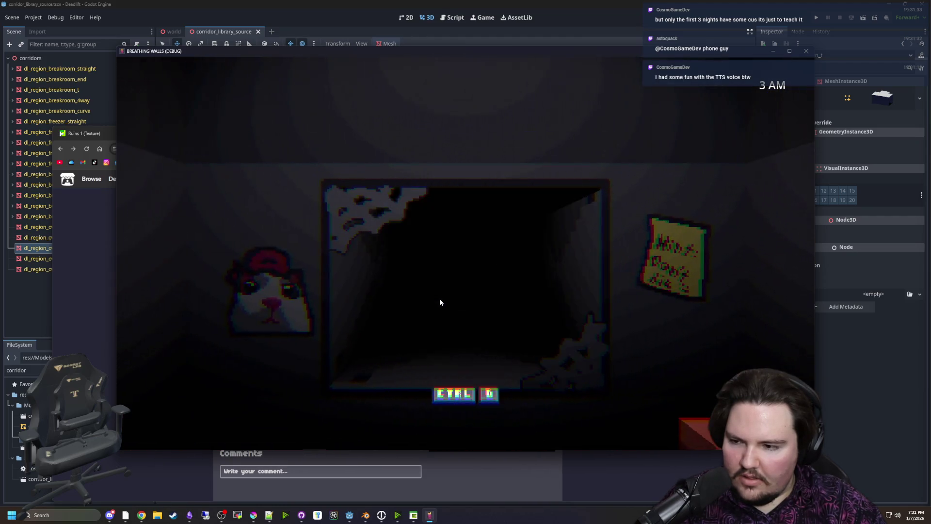
{"action": "key", "text": "ctrl"}
{"action": "key", "text": "space"}
{"action": "key", "text": "a"}
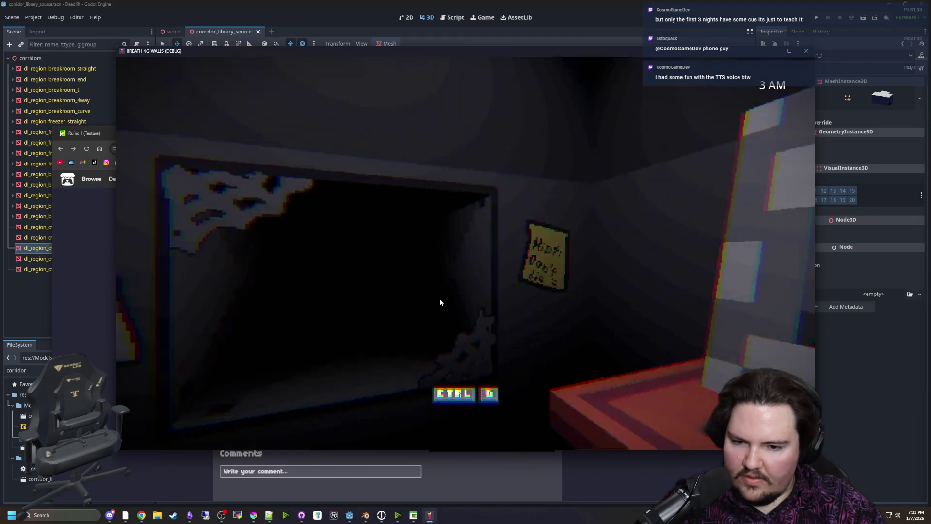
{"action": "key", "text": "d"}
{"action": "key", "text": "space"}
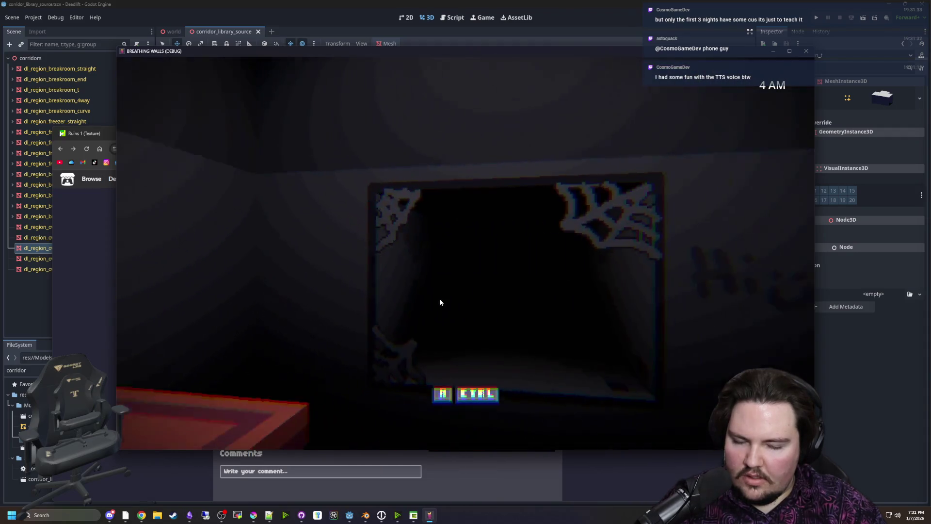
Repeatedly look through the cobwebbed window and pull back to the desk monitor
{"action": "key", "text": "space"}
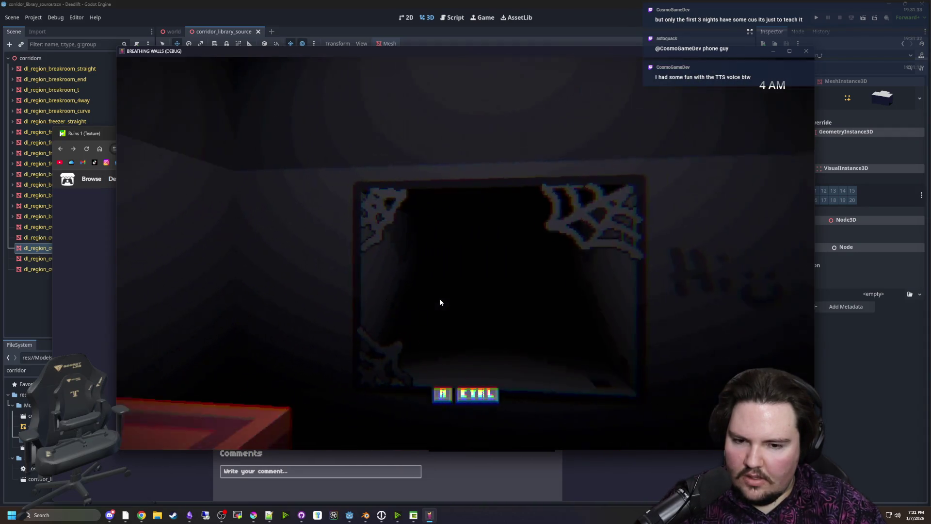
{"action": "key", "text": "ctrl"}
{"action": "key", "text": "space"}
{"action": "key", "text": "ctrl"}
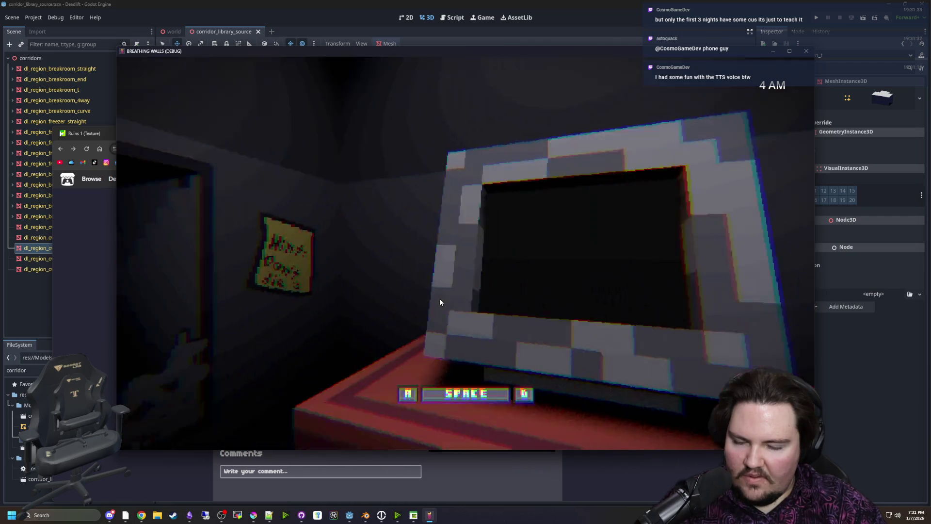
{"action": "key", "text": "space"}
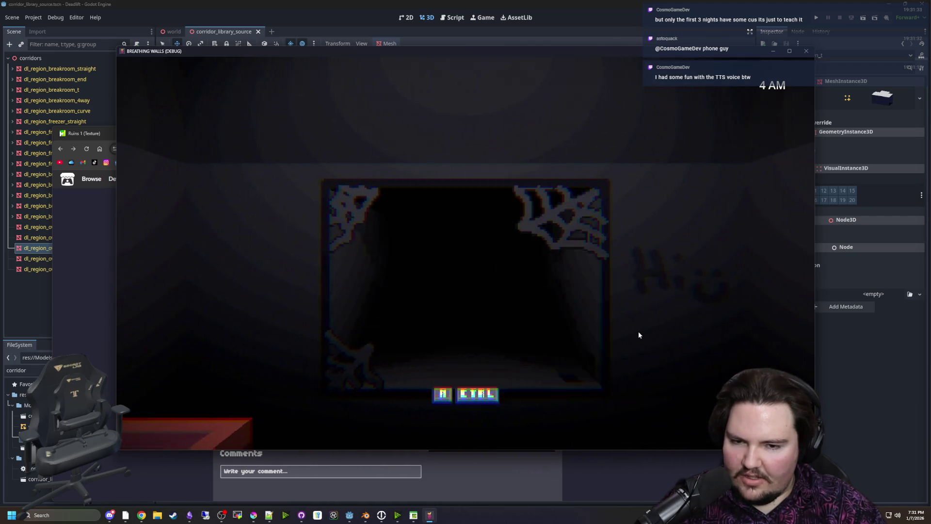
{"action": "key", "text": "ctrl"}
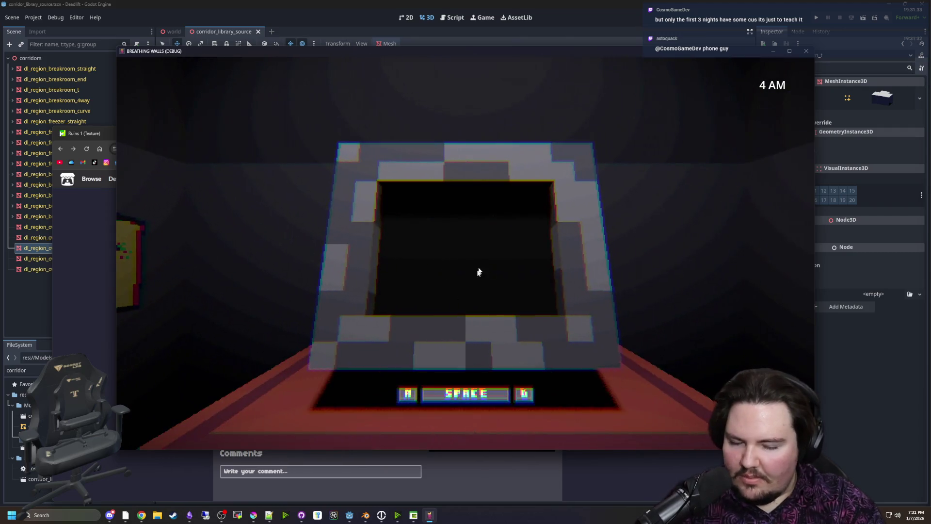
{"action": "key", "text": "space"}
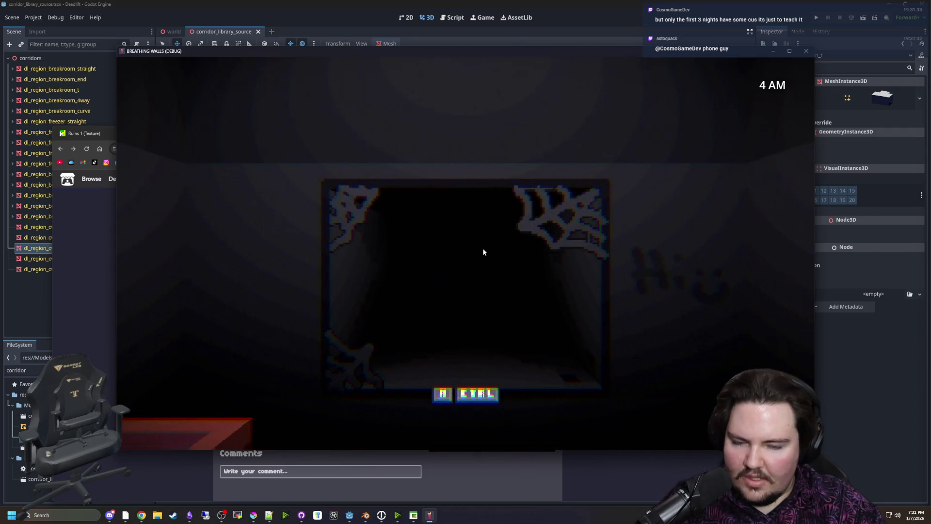
{"action": "key", "text": "ctrl"}
{"action": "key", "text": "d"}
{"action": "key", "text": "space"}
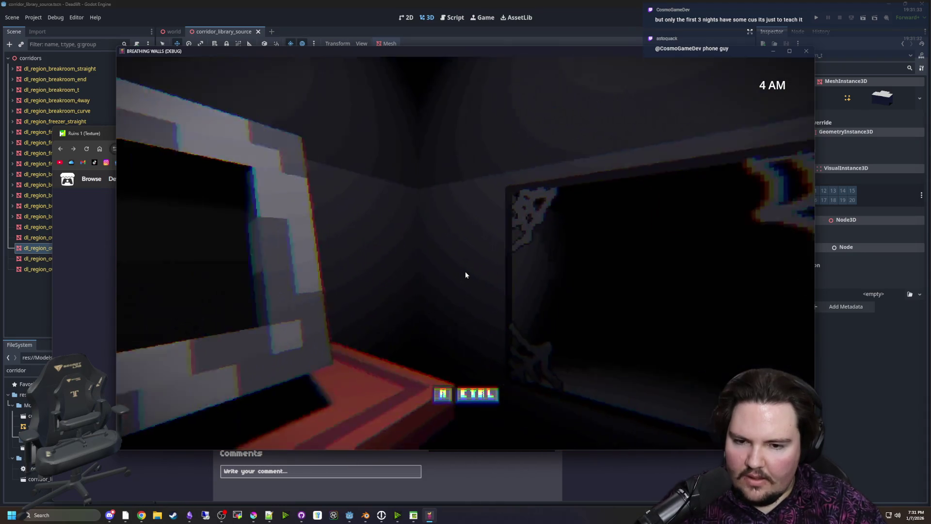
{"action": "key", "text": "ctrl"}
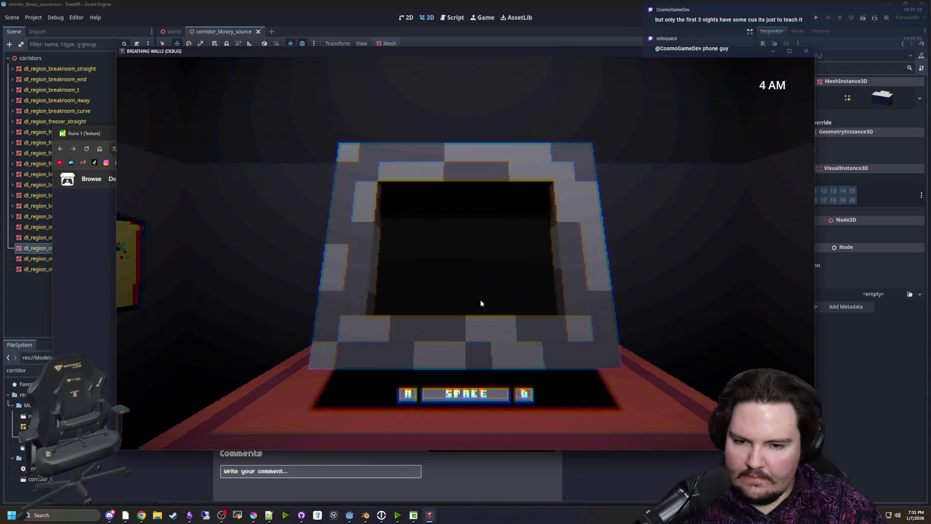
{"action": "key", "text": "space"}
{"action": "key", "text": "ctrl"}
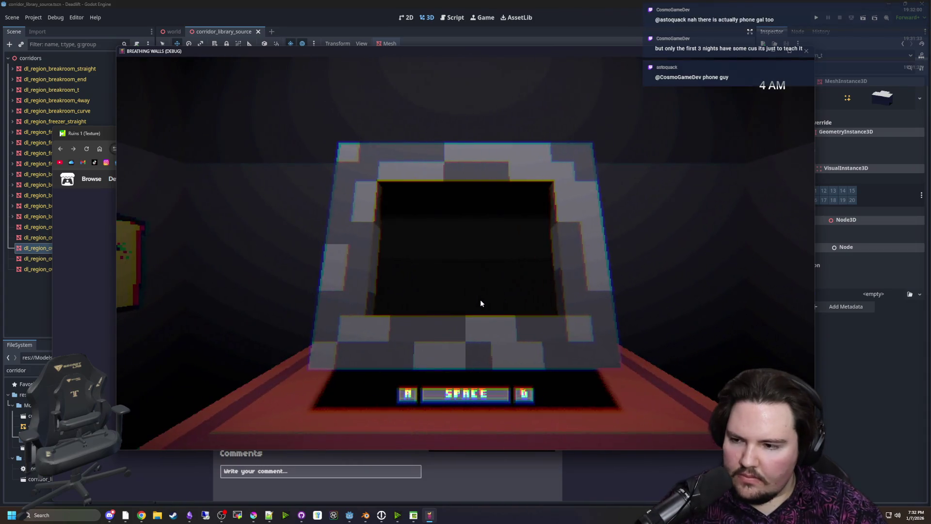
Keep alternating between window-watching and the desk monitor to stay alive through 4 AM
{"action": "key", "text": "space"}
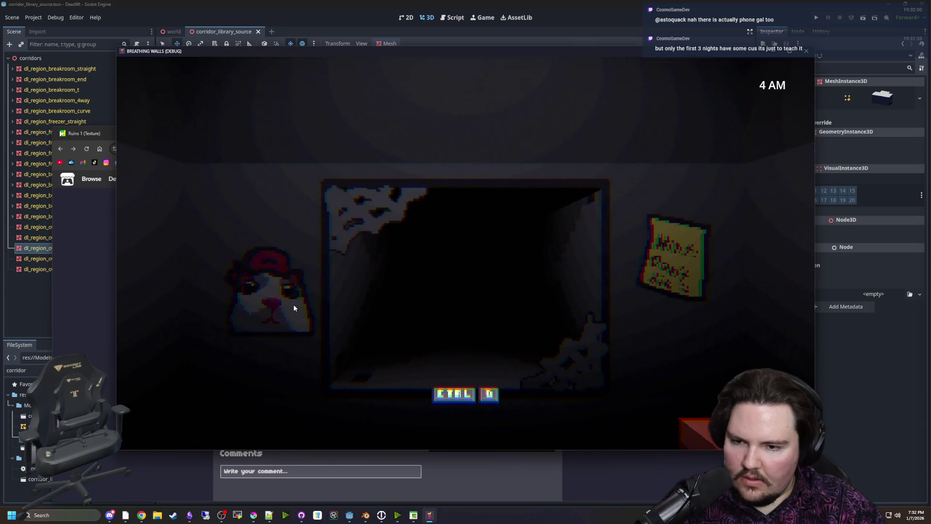
{"action": "key", "text": "ctrl"}
{"action": "key", "text": "space"}
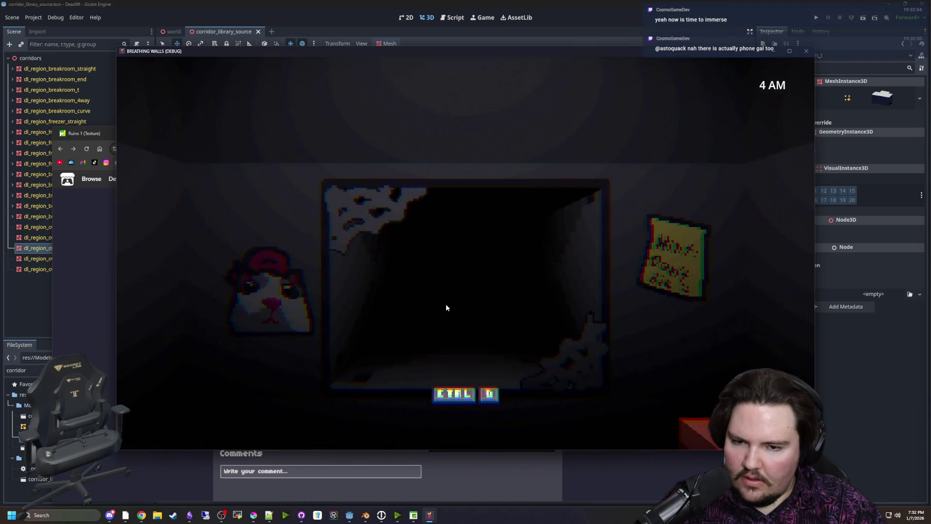
{"action": "key", "text": "ctrl"}
{"action": "key", "text": "space"}
{"action": "key", "text": "ctrl"}
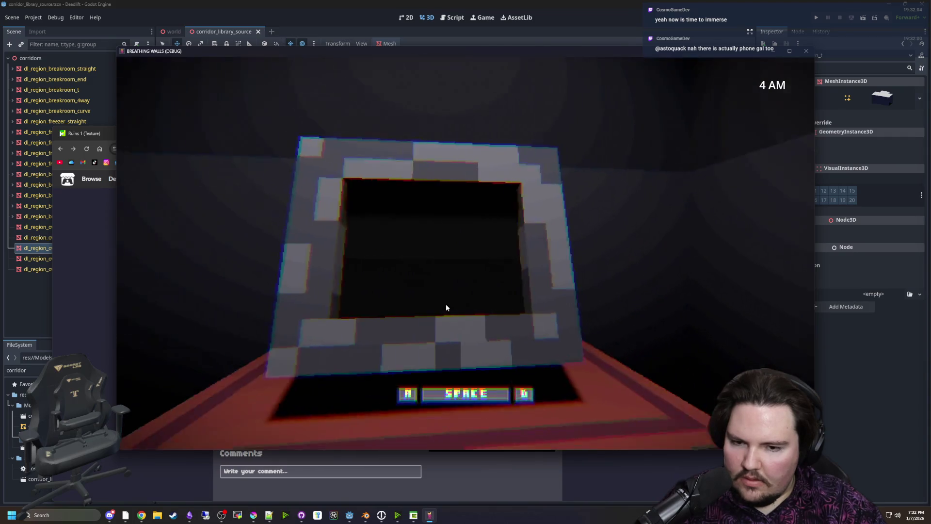
{"action": "key", "text": "space"}
{"action": "key", "text": "ctrl"}
{"action": "key", "text": "space"}
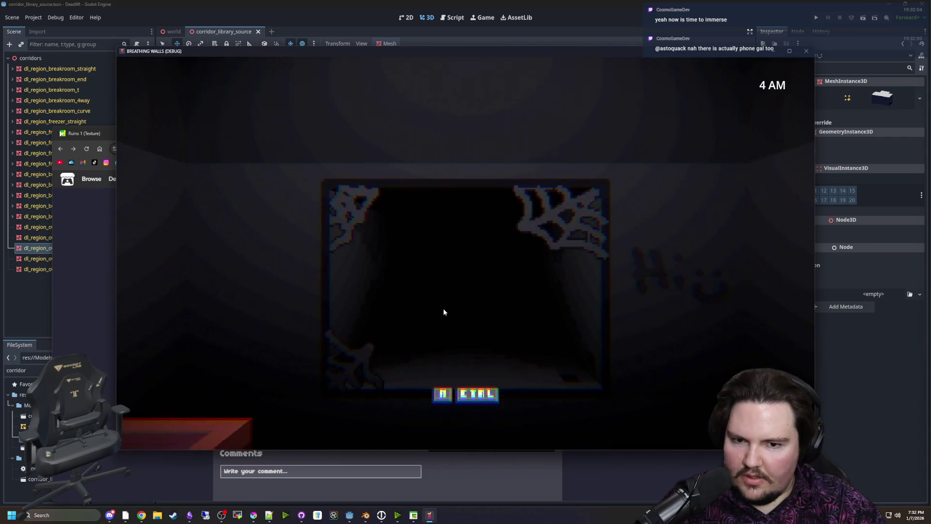
{"action": "key", "text": "ctrl"}
{"action": "key", "text": "space"}
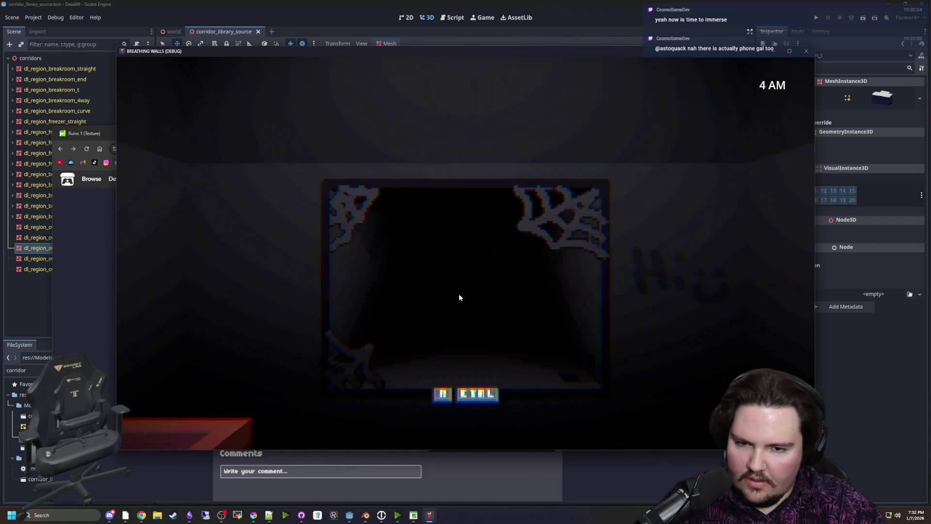
{"action": "key", "text": "ctrl"}
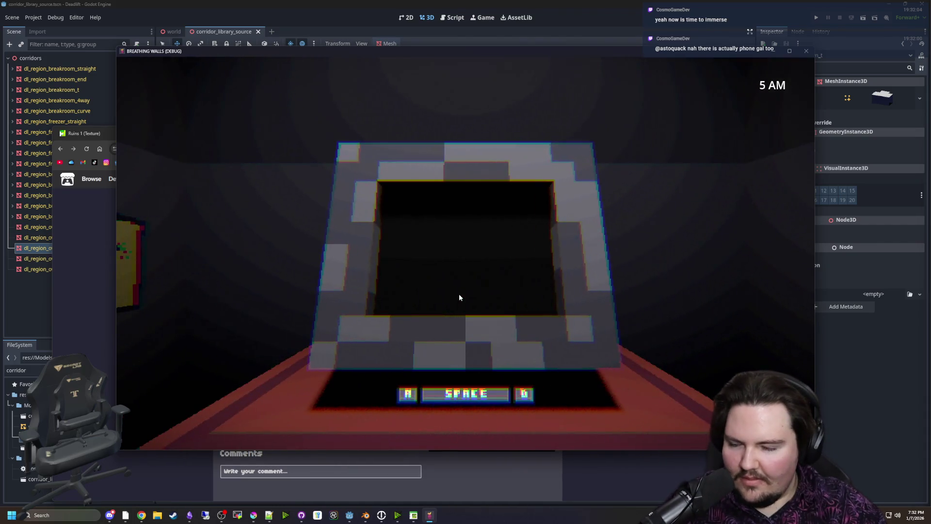
Watch the cobwebbed window, then light the corridor while checking the right and central windows
{"action": "key", "text": "space"}
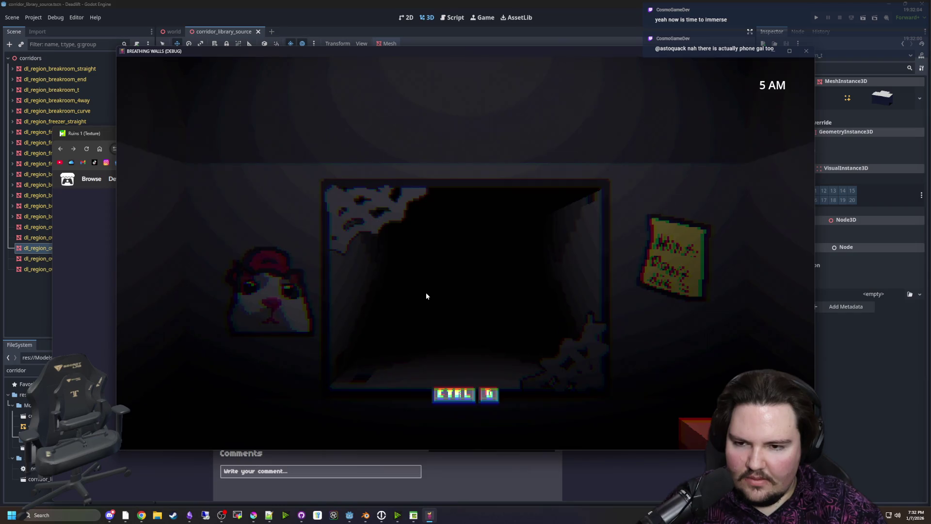
{"action": "key", "text": "ctrl"}
{"action": "key", "text": "d"}
{"action": "key", "text": "a"}
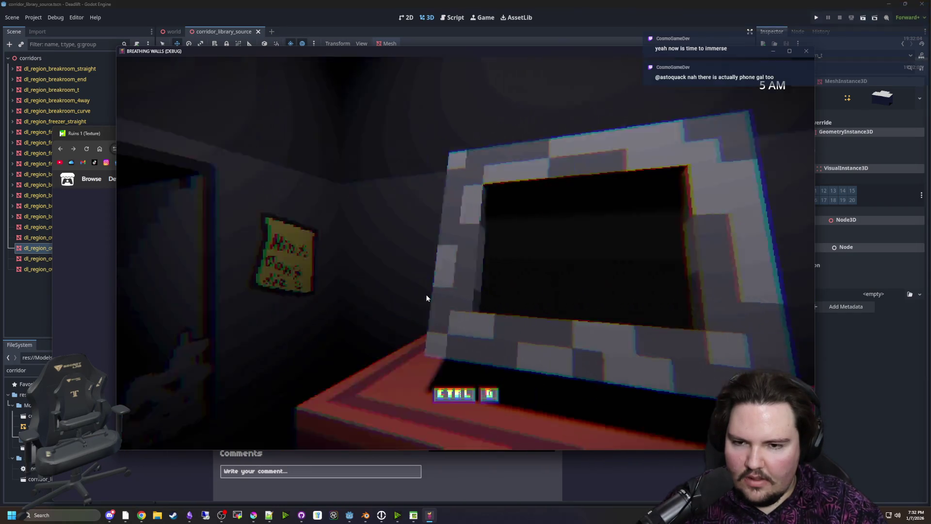
{"action": "key", "text": "ctrl"}
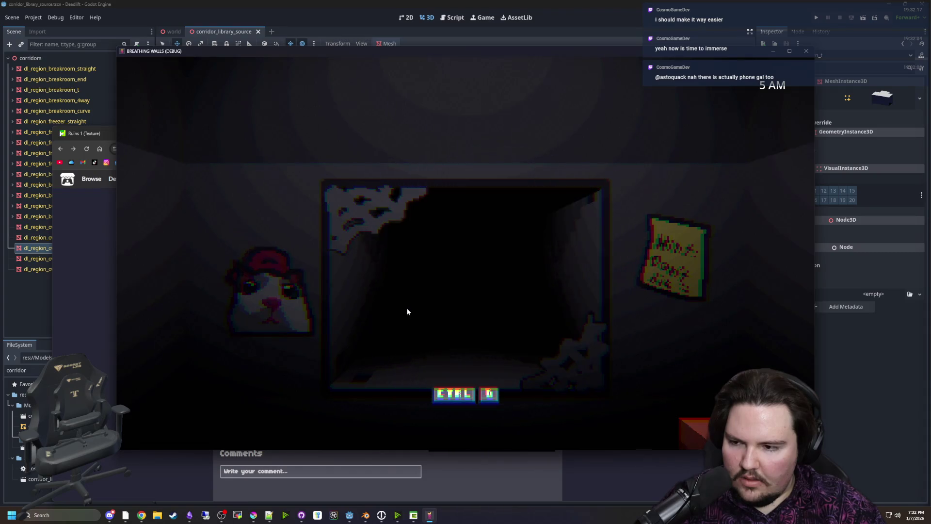
Stop lighting the corridor and alternate quick peeks at the central window with the monitor
{"action": "key", "text": "s"}
{"action": "key", "text": "w"}
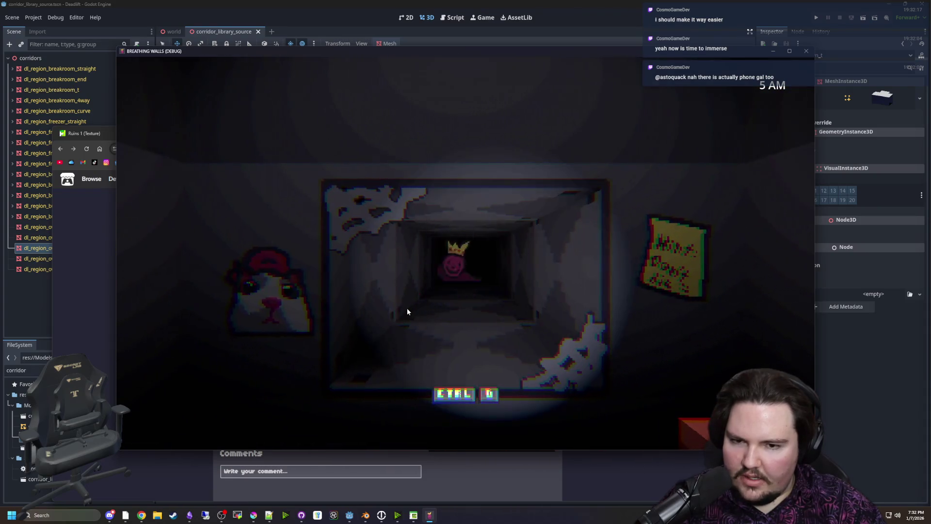
{"action": "key", "text": "s"}
{"action": "key", "text": "w"}
{"action": "key", "text": "s"}
{"action": "key", "text": "w"}
{"action": "key", "text": "s"}
Check the cobwebbed side window and the window beside the hamster poster for the pink guy
{"action": "key", "text": "w"}
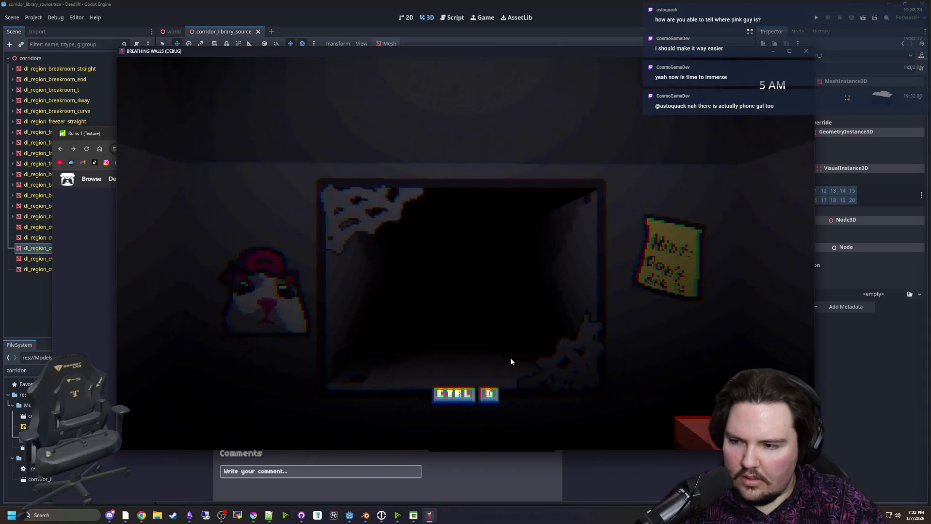
{"action": "key", "text": "s"}
{"action": "key", "text": "d"}
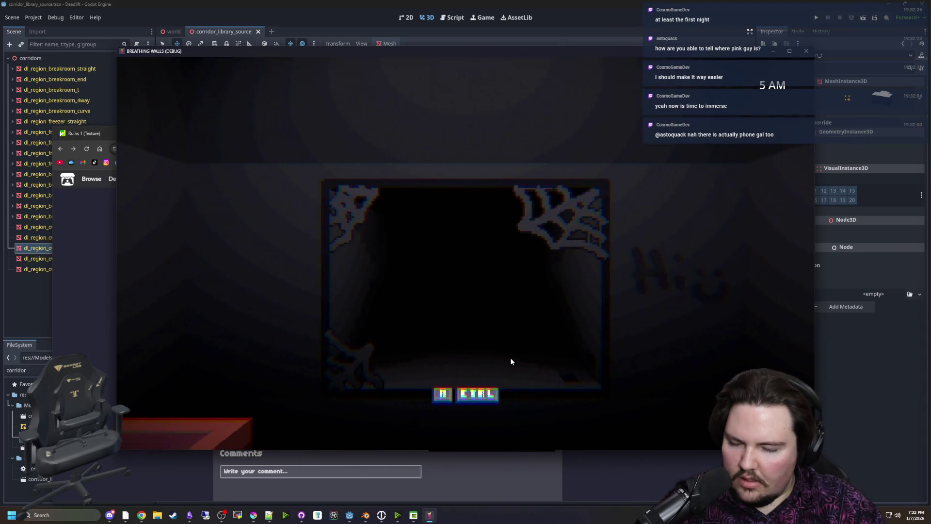
{"action": "key", "text": "a"}
{"action": "key", "text": "a"}
{"action": "key", "text": "ctrl"}
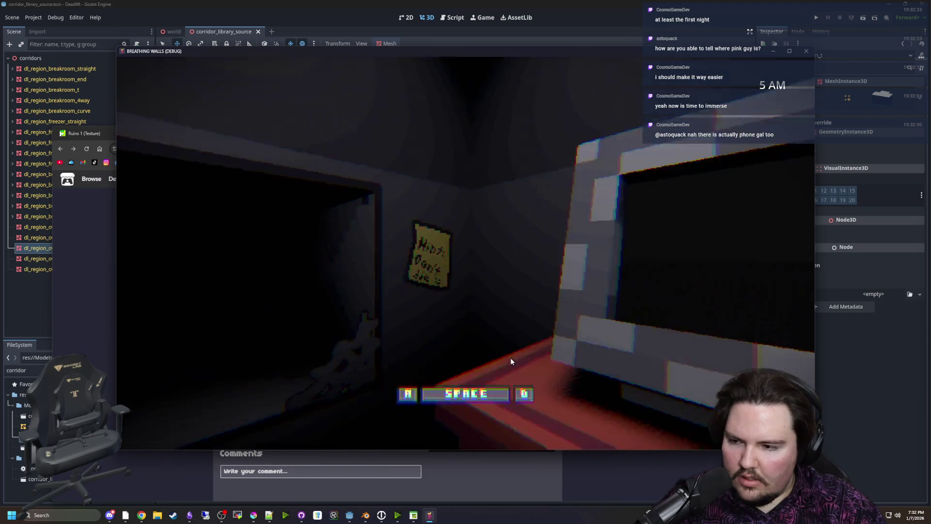
{"action": "key", "text": "a"}
{"action": "key", "text": "ctrl"}
Keep lighting the central window to hold off the pink guy through 5 AM
{"action": "key", "text": "space"}
{"action": "key", "text": "ctrl"}
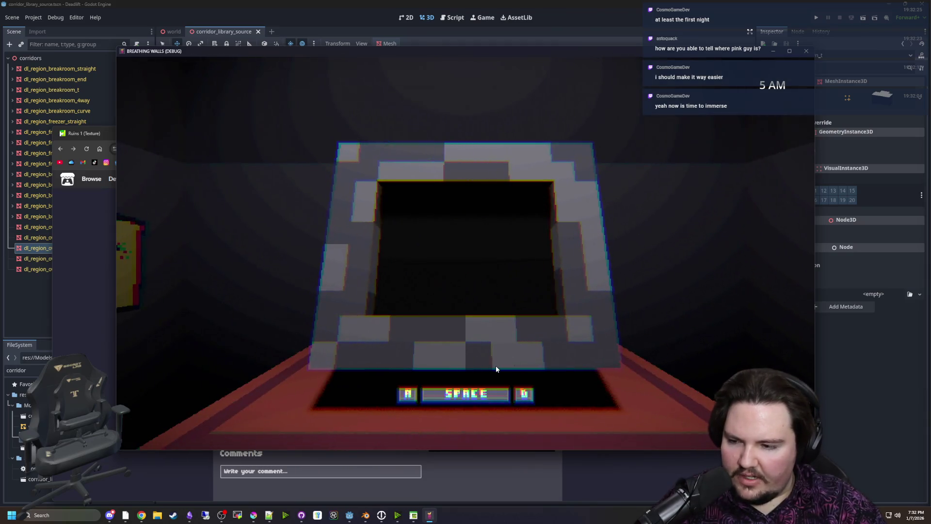
{"action": "key", "text": "space"}
{"action": "key", "text": "a"}
{"action": "key", "text": "d"}
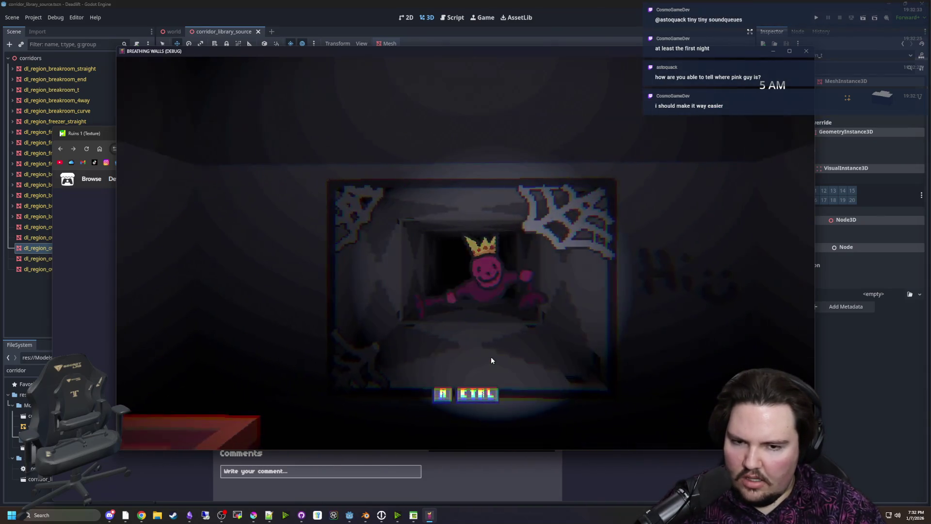
{"action": "key", "text": "ctrl"}
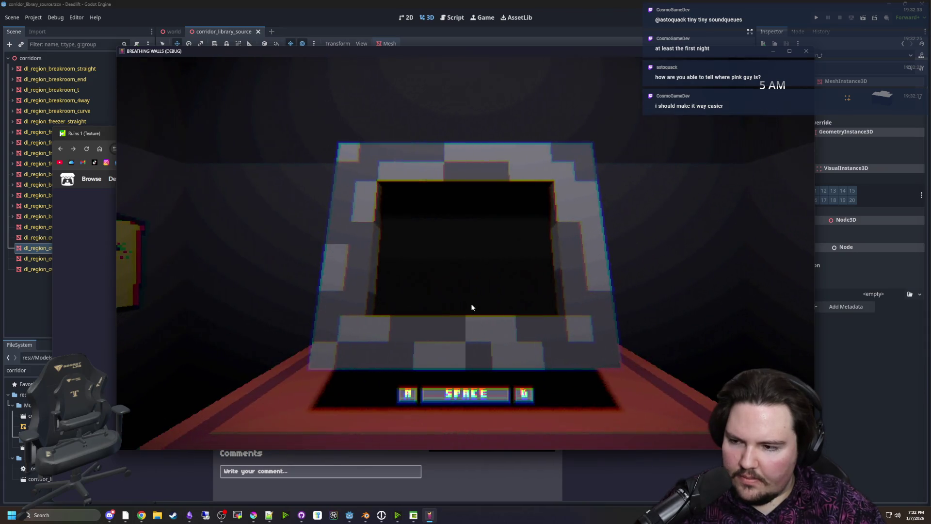
{"action": "key", "text": "space"}
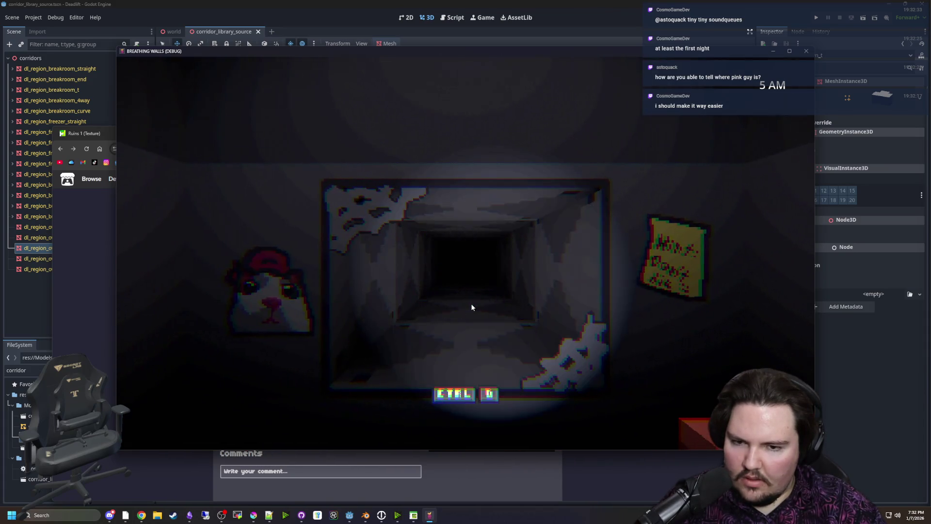
{"action": "key", "text": "ctrl"}
{"action": "key", "text": "space"}
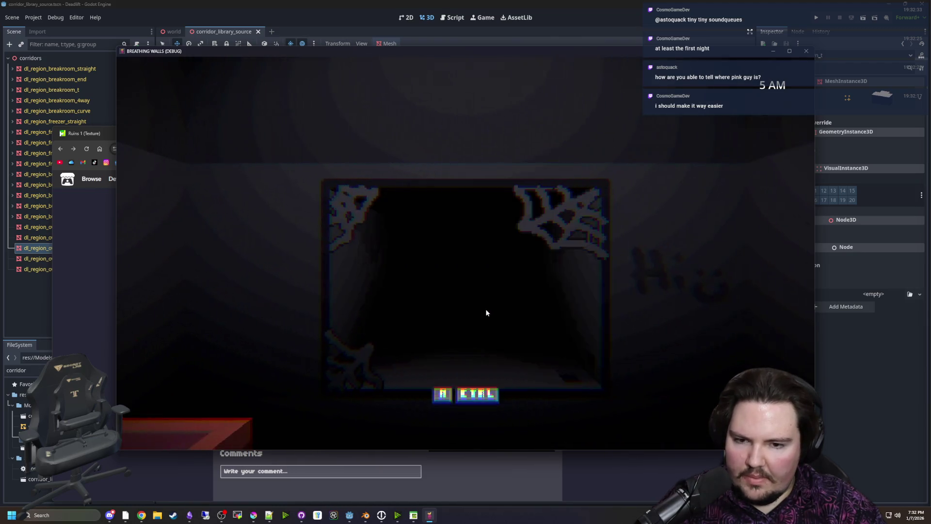
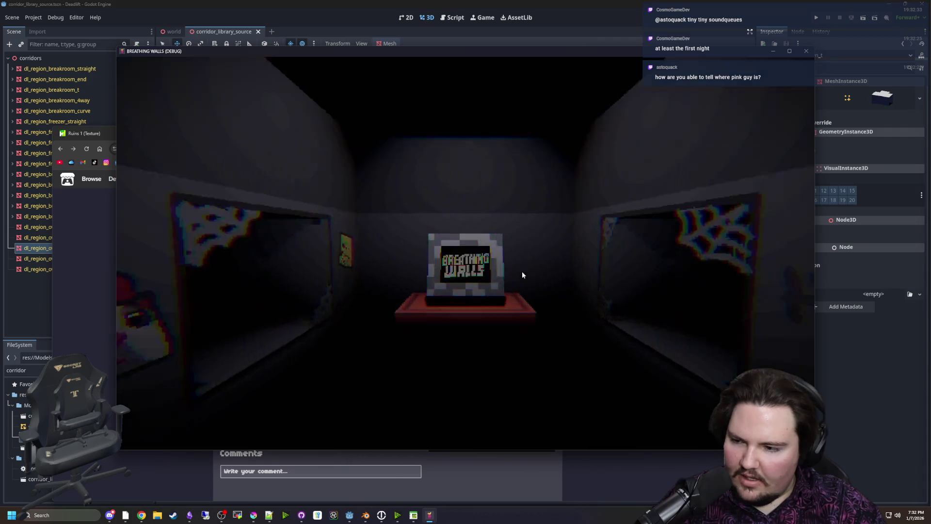
In the running game, look between the desk monitor, poster room and cobwebbed doorway
{"action": "key", "text": "space"}
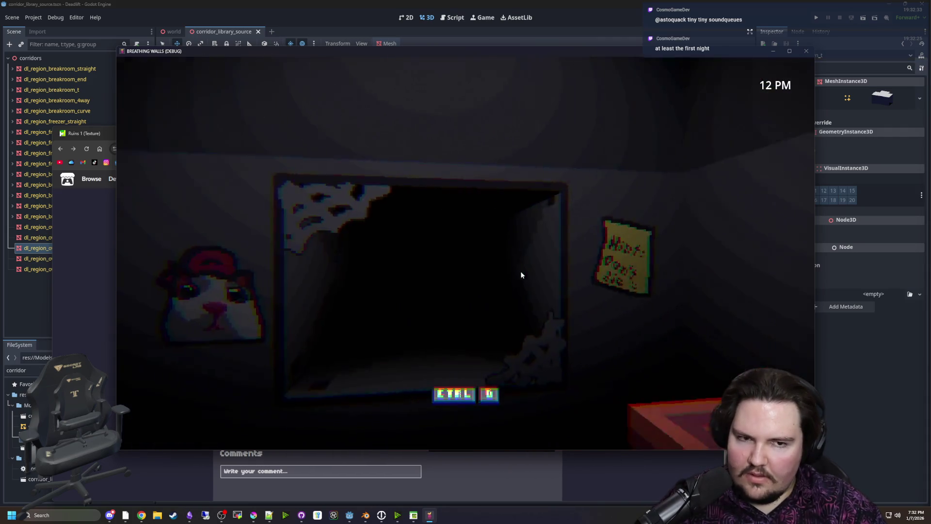
{"action": "key", "text": "d"}
{"action": "key", "text": "ctrl"}
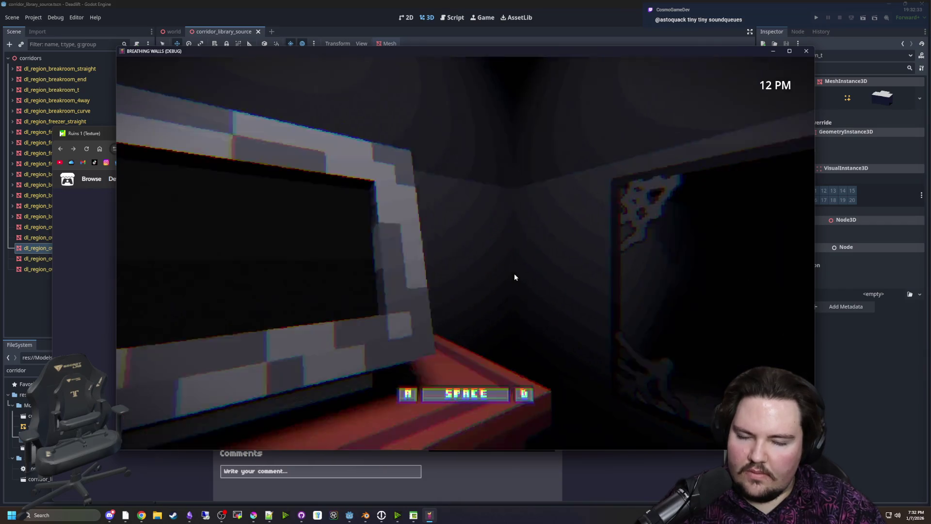
{"action": "key", "text": "space"}
{"action": "key", "text": "d"}
{"action": "key", "text": "ctrl"}
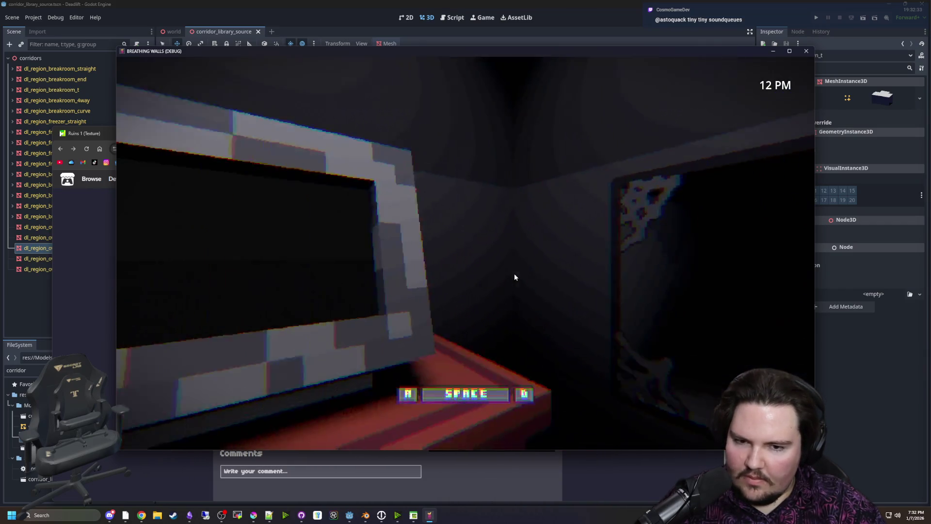
{"action": "key", "text": "space"}
{"action": "key", "text": "ctrl"}
{"action": "key", "text": "space"}
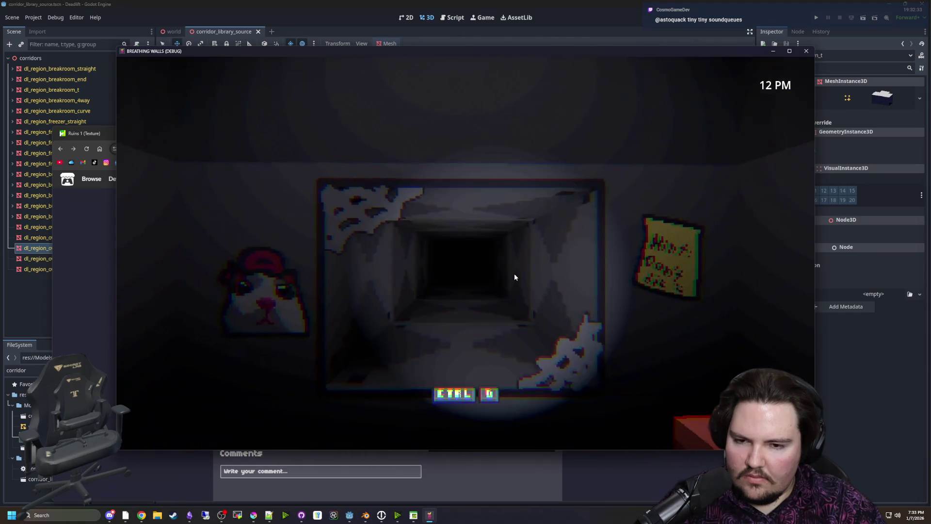
{"action": "key", "text": "ctrl"}
{"action": "key", "text": "d"}
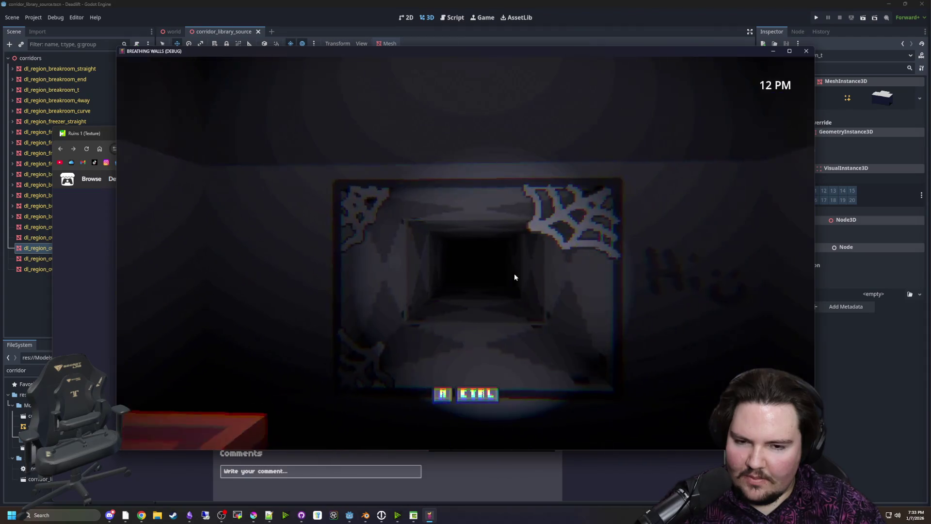
Lean in to use the monitor screen, then step back and check the poster room and doorway
{"action": "key", "text": "ctrl"}
{"action": "key", "text": "space"}
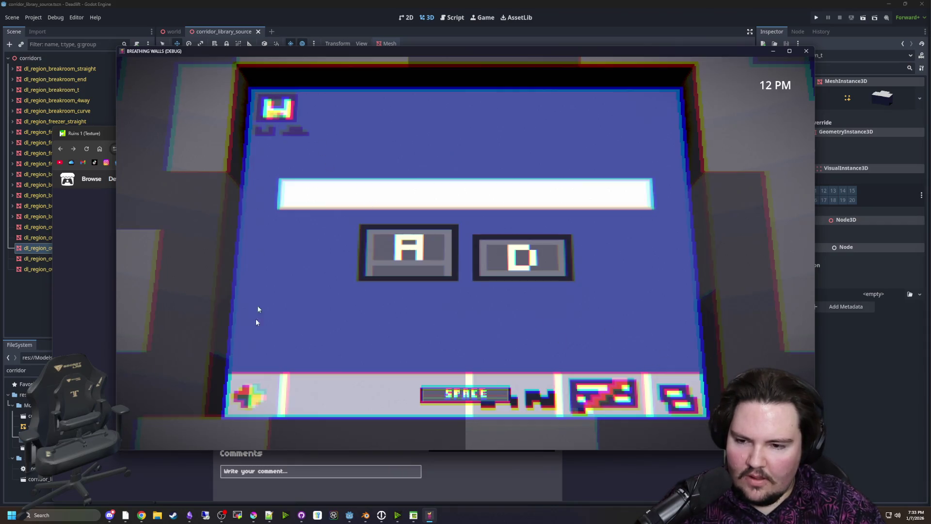
{"action": "key", "text": "space"}
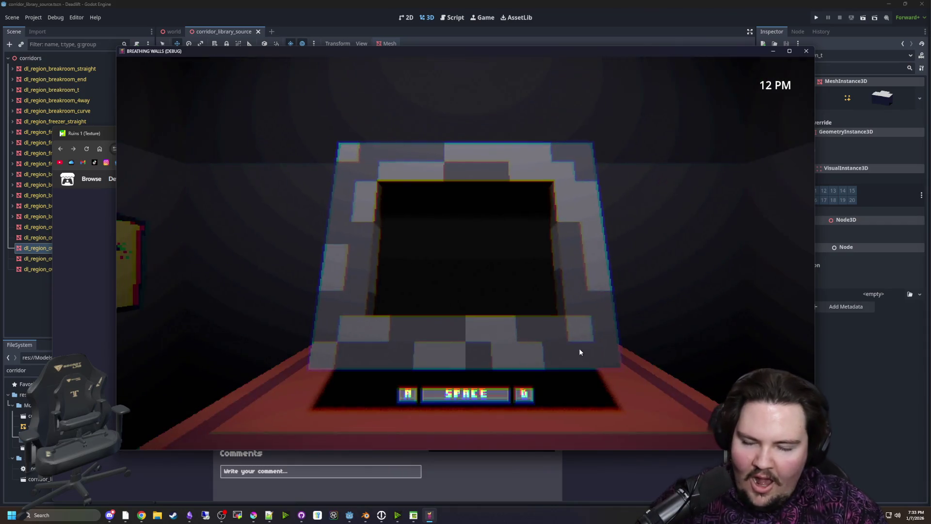
{"action": "key", "text": "space"}
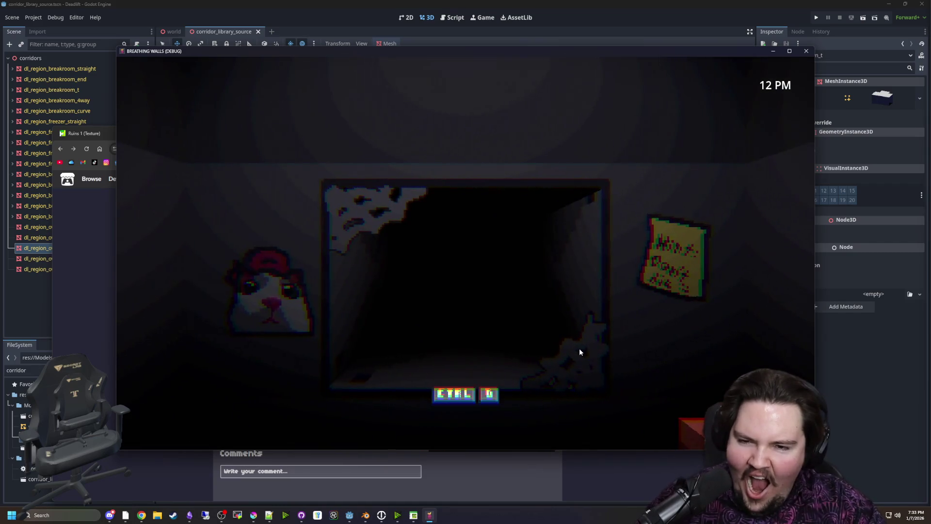
{"action": "key", "text": "ctrl"}
{"action": "key", "text": "d"}
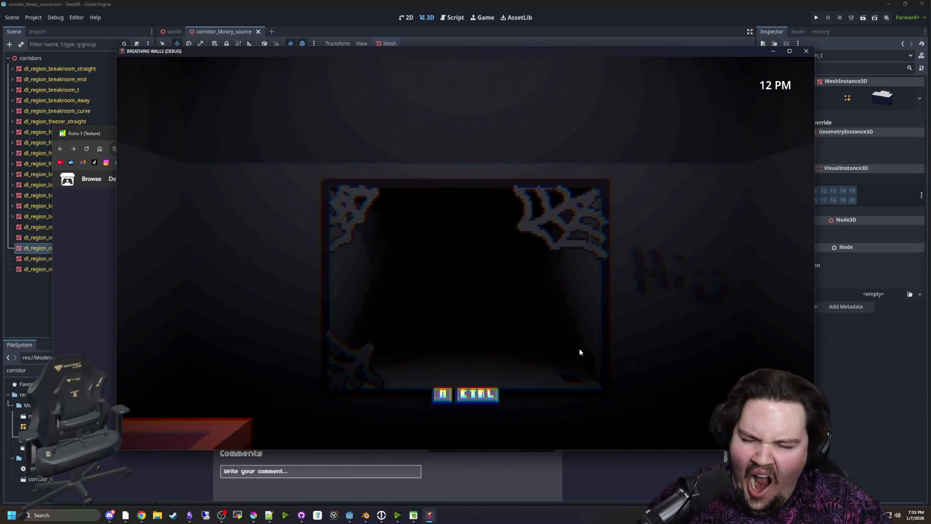
Keep glancing between the poster room, doorway and monitor until the clock reads 1 AM
{"action": "key", "text": "ctrl"}
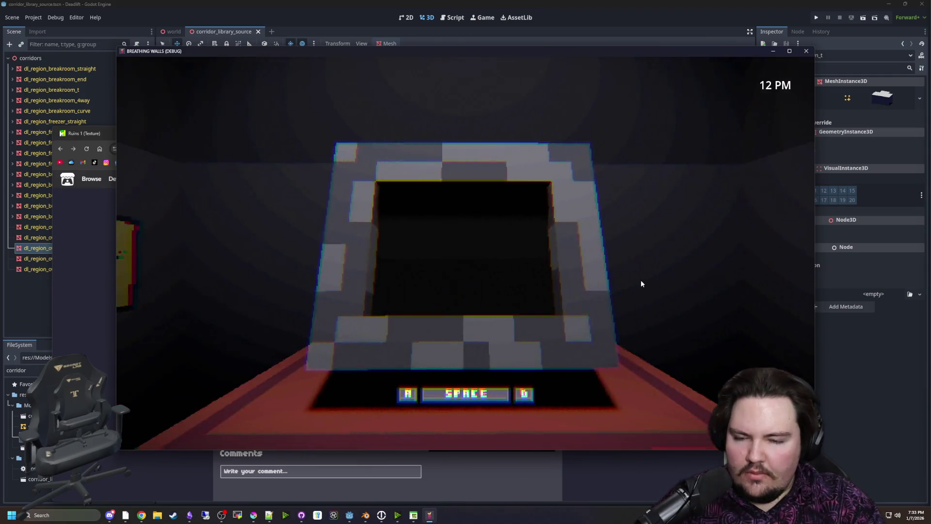
{"action": "key", "text": "space"}
{"action": "key", "text": "ctrl"}
{"action": "key", "text": "space"}
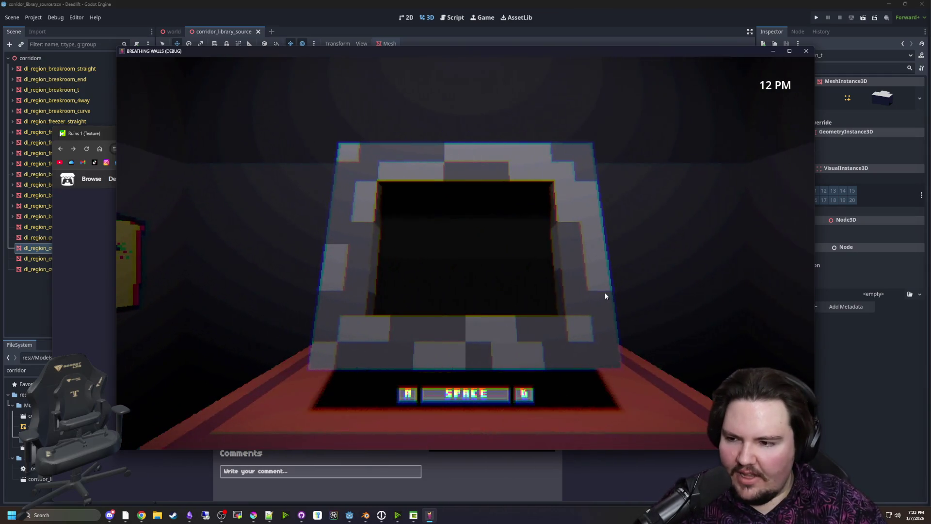
{"action": "key", "text": "space"}
{"action": "key", "text": "ctrl"}
{"action": "key", "text": "d"}
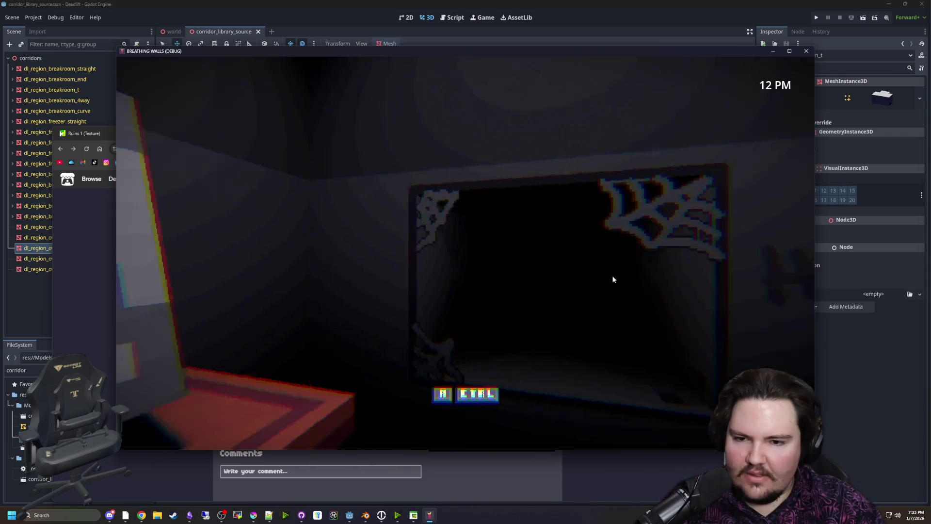
{"action": "key", "text": "ctrl"}
{"action": "key", "text": "space"}
{"action": "key", "text": "ctrl"}
{"action": "key", "text": "d"}
{"action": "key", "text": "a"}
{"action": "key", "text": "space"}
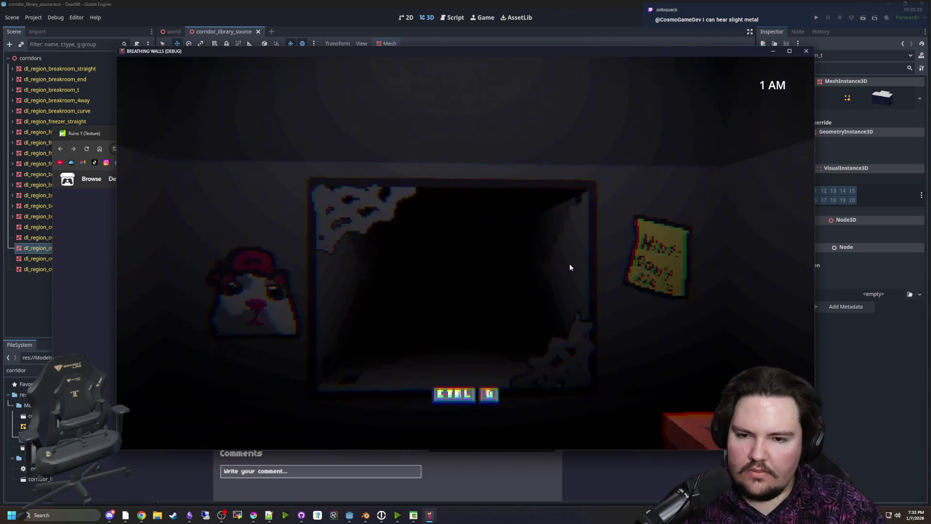
Check the cobwebbed doorway, then return to the monitor and start its A/D minigame
{"action": "key", "text": "ctrl"}
{"action": "key", "text": "d"}
{"action": "key", "text": "a"}
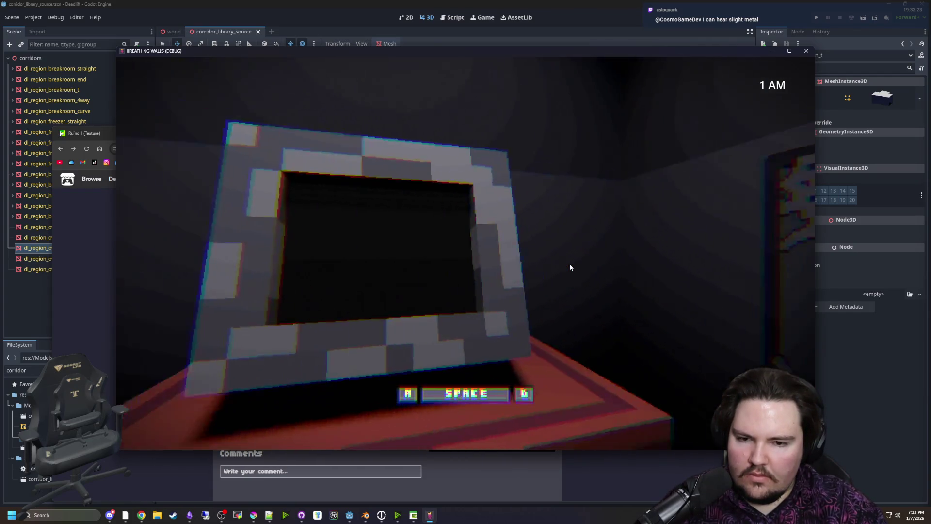
{"action": "key", "text": "space"}
{"action": "key", "text": "ctrl"}
{"action": "key", "text": "space"}
{"action": "key", "text": "a"}
{"action": "key", "text": "d"}
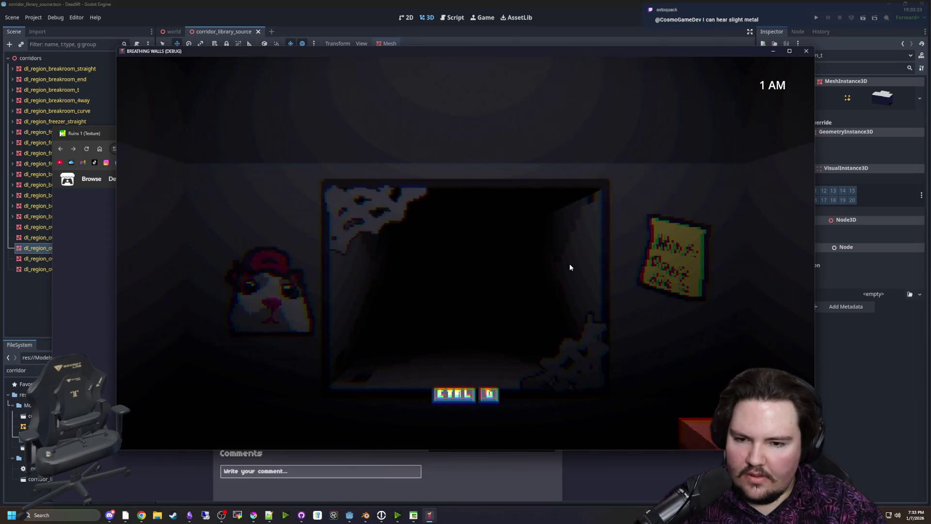
Alternate A and D in the minigame between poster room and doorway checks until 2 AM
{"action": "key", "text": "ctrl"}
{"action": "key", "text": "a"}
{"action": "key", "text": "d"}
{"action": "key", "text": "space"}
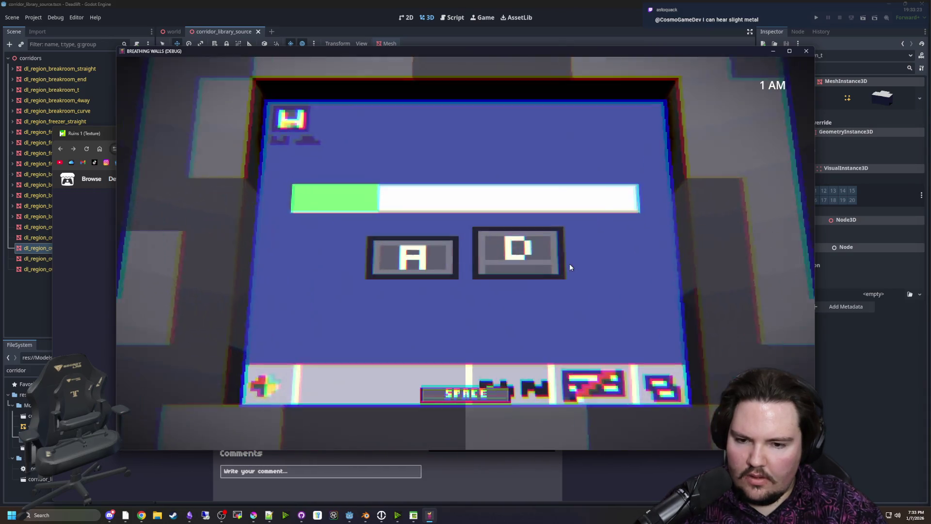
{"action": "key", "text": "space"}
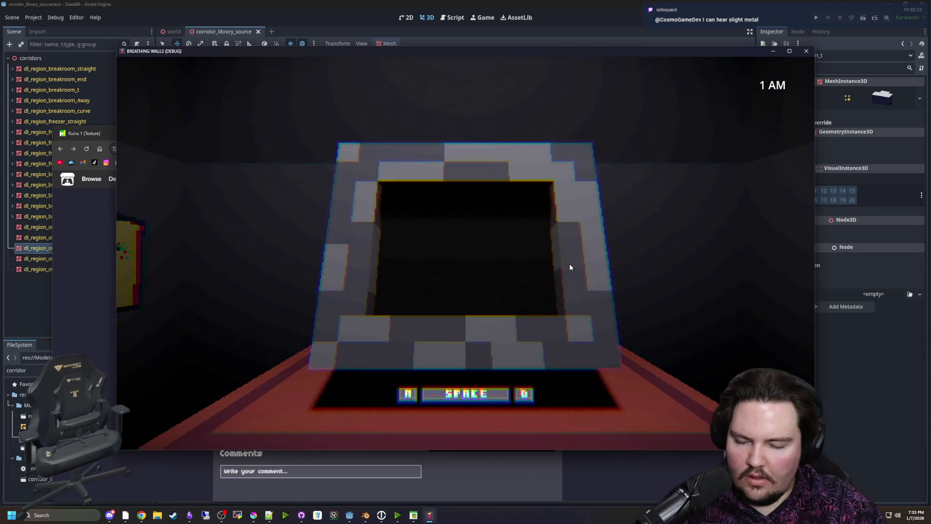
{"action": "key", "text": "a"}
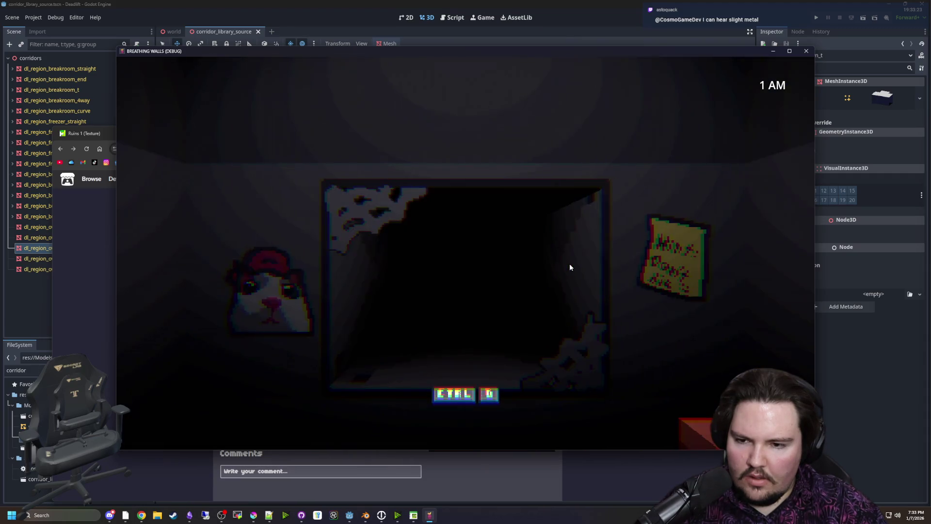
{"action": "key", "text": "d"}
{"action": "key", "text": "space"}
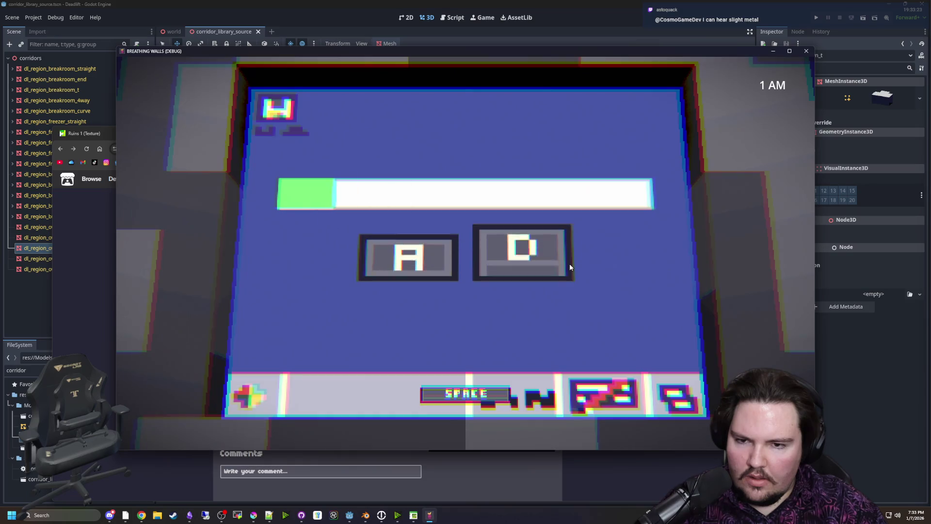
{"action": "key", "text": "space"}
{"action": "key", "text": "d"}
{"action": "key", "text": "a"}
{"action": "key", "text": "space"}
{"action": "key", "text": "d"}
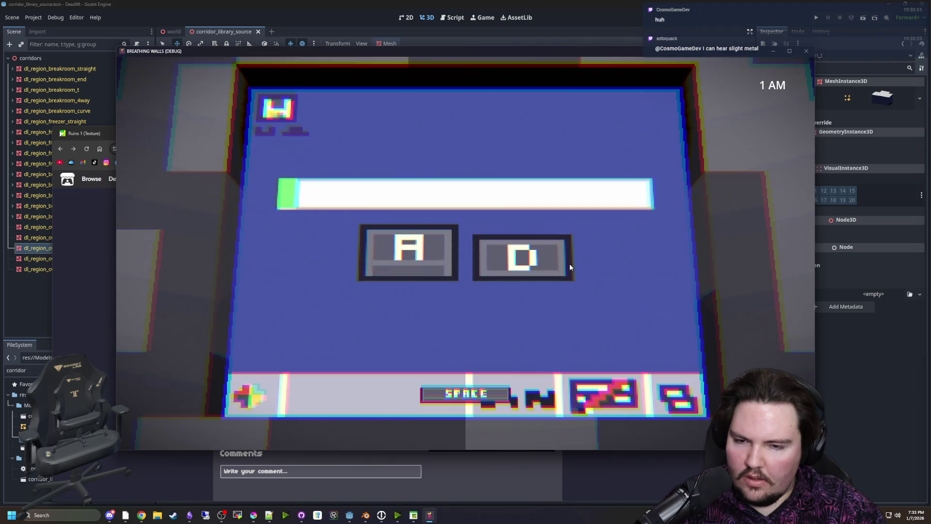
Work the monitor minigame while checking the doorway in between
{"action": "key", "text": "d"}
{"action": "key", "text": "a"}
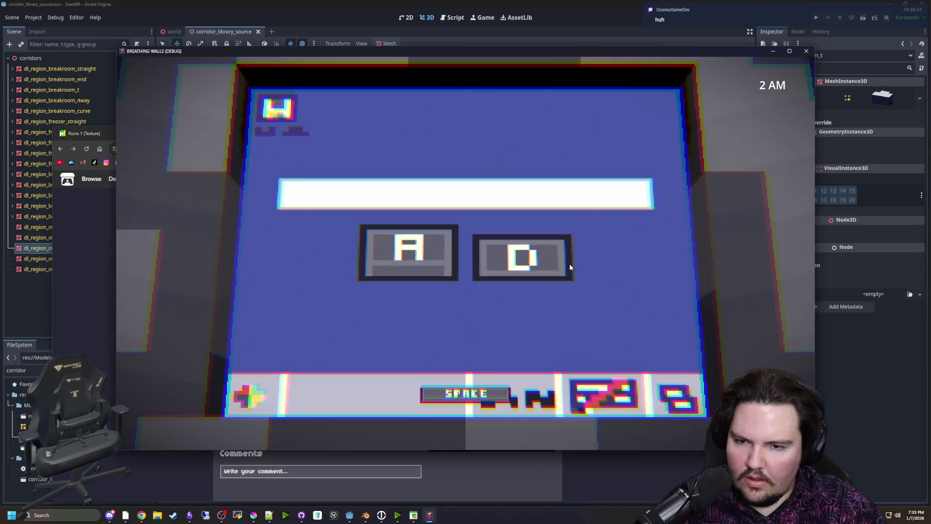
{"action": "key", "text": "space"}
{"action": "key", "text": "a"}
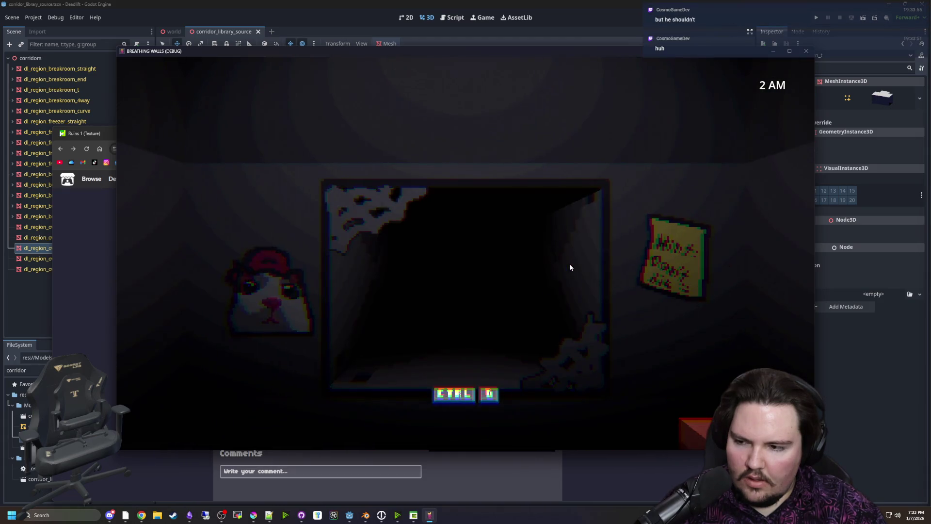
{"action": "key", "text": "d"}
{"action": "key", "text": "space"}
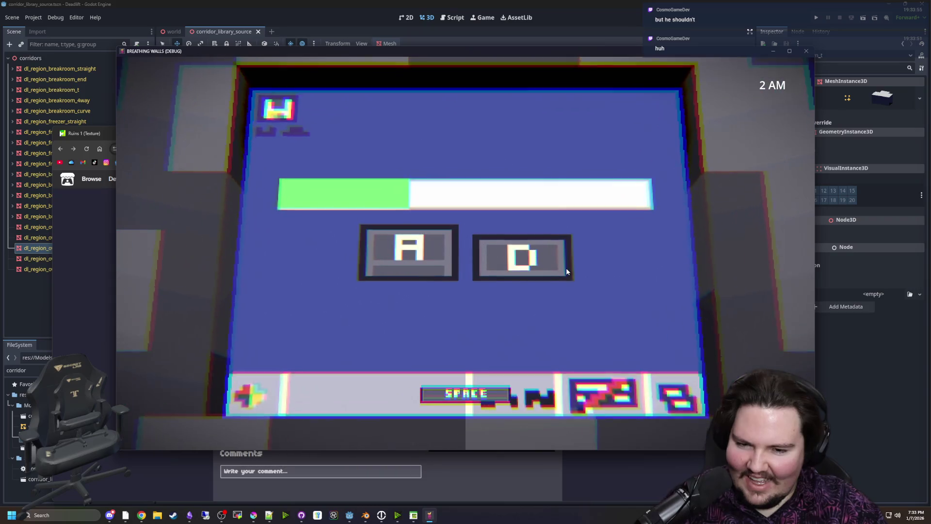
{"action": "key", "text": "d"}
{"action": "key", "text": "space"}
{"action": "key", "text": "a"}
{"action": "key", "text": "d"}
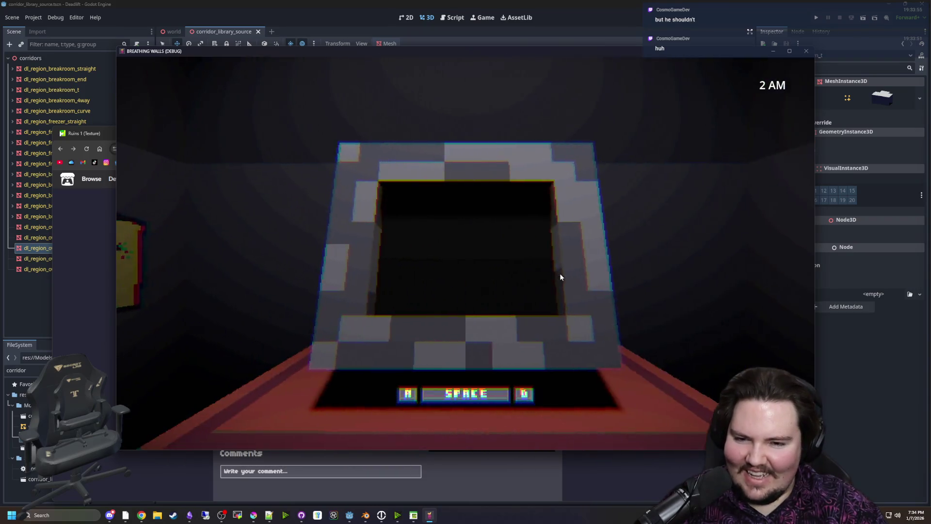
{"action": "key", "text": "space"}
Alternate A and D to fill the green bar, glancing around the room
{"action": "key", "text": "a"}
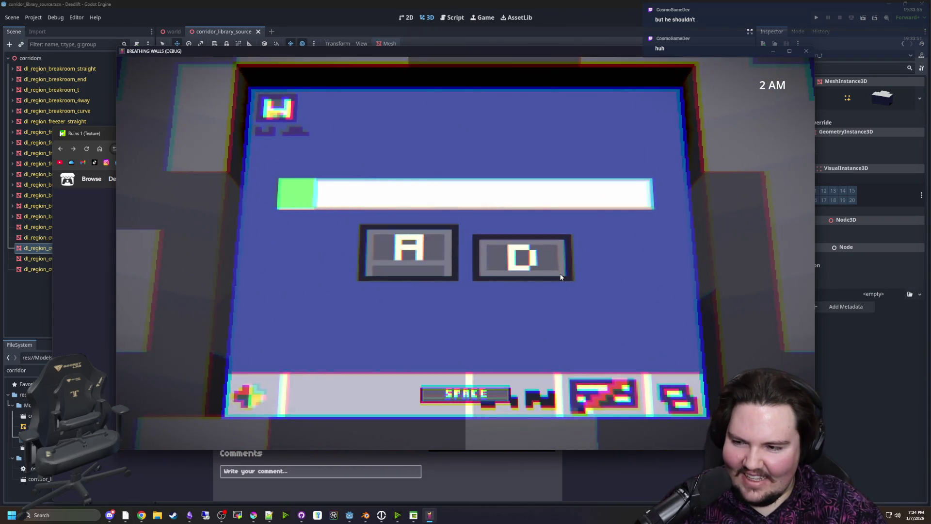
{"action": "key", "text": "d"}
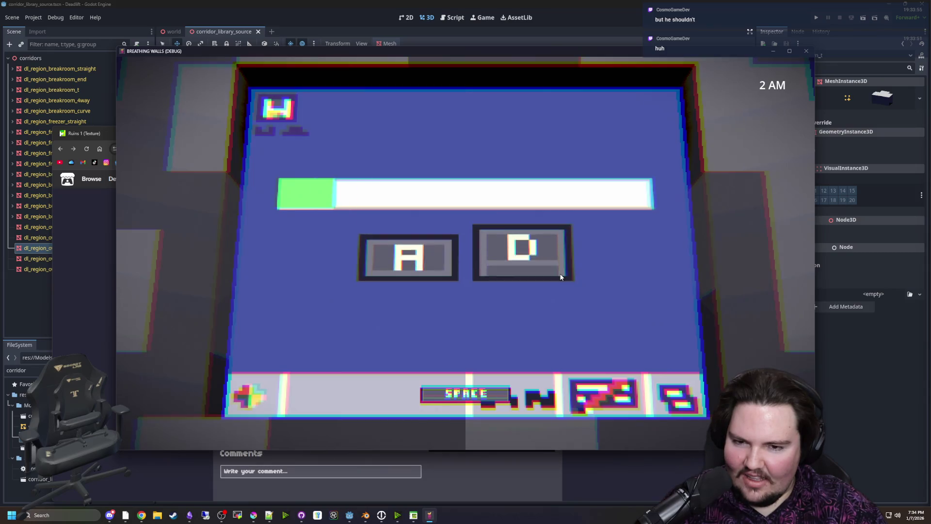
{"action": "key", "text": "space"}
{"action": "key", "text": "a"}
{"action": "key", "text": "d"}
{"action": "key", "text": "space"}
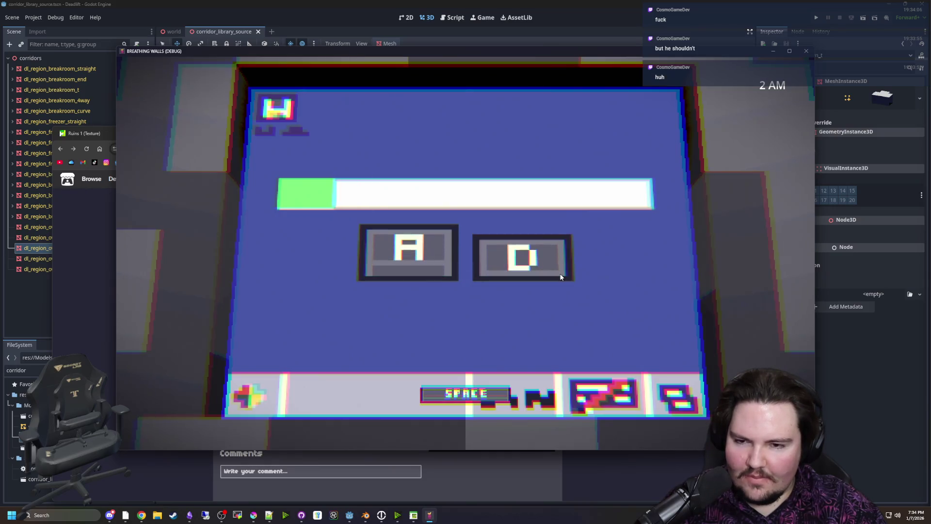
{"action": "key", "text": "d"}
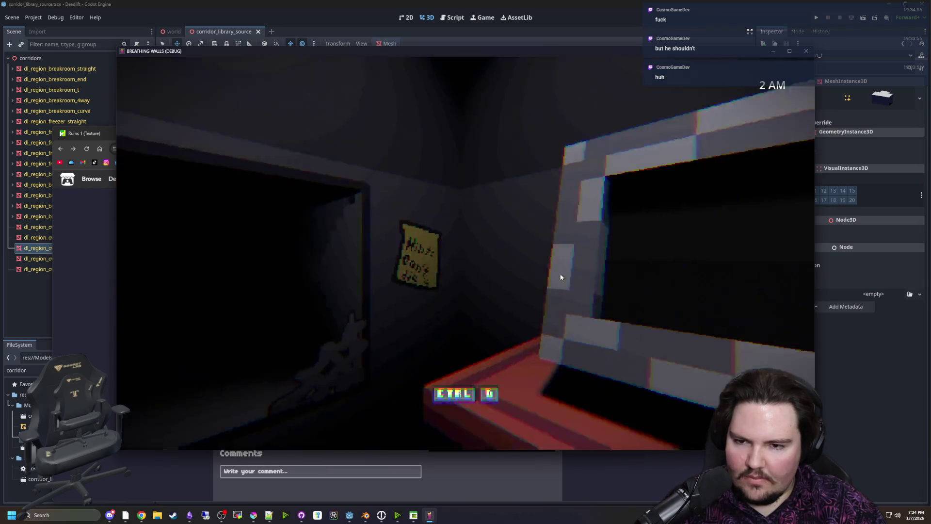
{"action": "key", "text": "space"}
{"action": "key", "text": "a"}
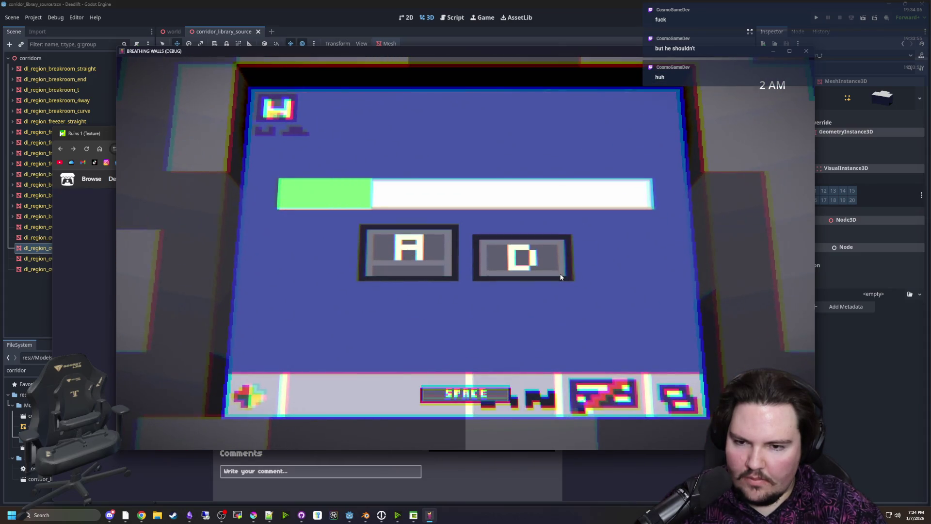
Check the dark doorway, then resume filling the bar in the A/D minigame
{"action": "key", "text": "space"}
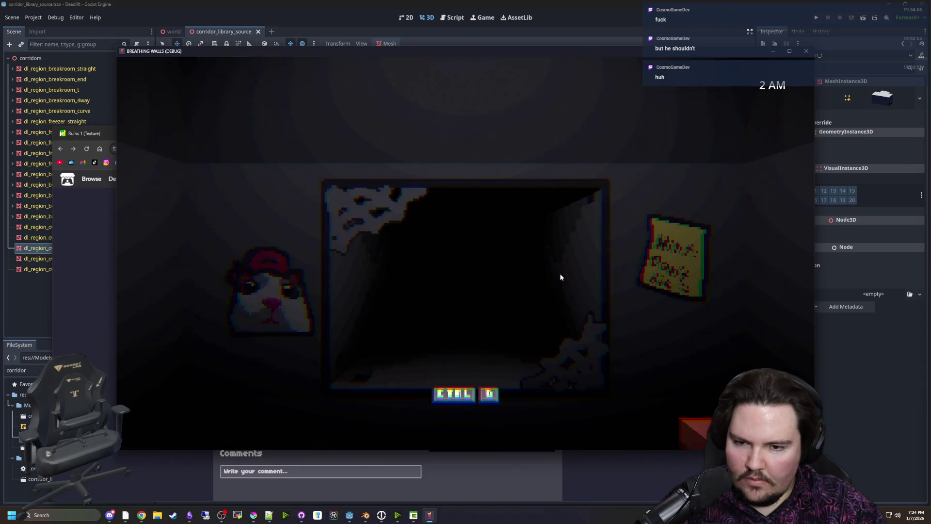
{"action": "key", "text": "space"}
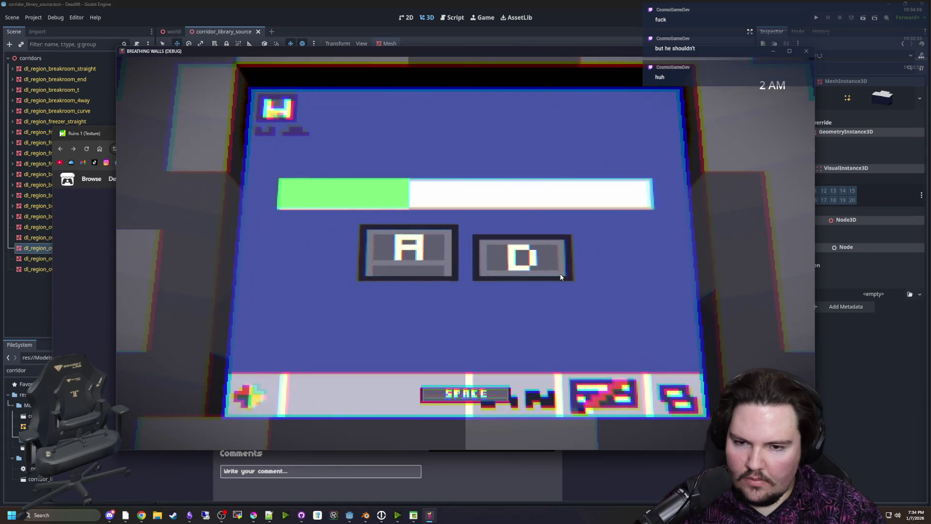
{"action": "key", "text": "space"}
Light up the doorway, retry after the 3 AM death screen, and close the game window
{"action": "key", "text": "space"}
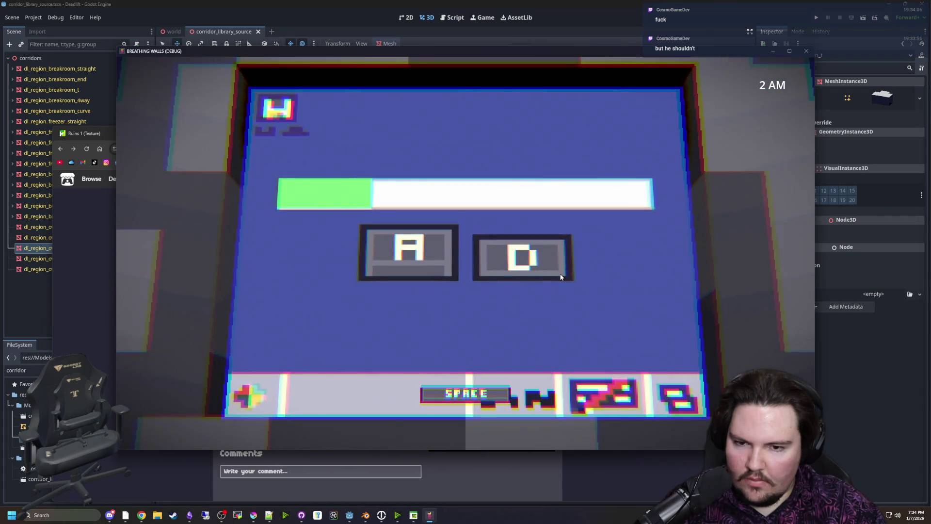
{"action": "key", "text": "a"}
{"action": "key", "text": "d"}
{"action": "key", "text": "a"}
{"action": "key", "text": "d"}
{"action": "key", "text": "a"}
{"action": "key", "text": "space"}
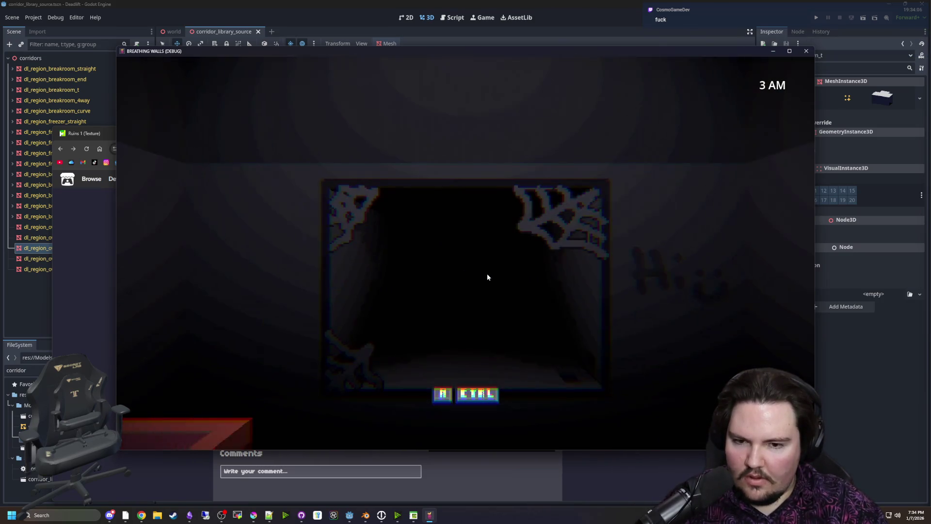
{"action": "key", "text": "a"}
{"action": "key", "text": "space"}
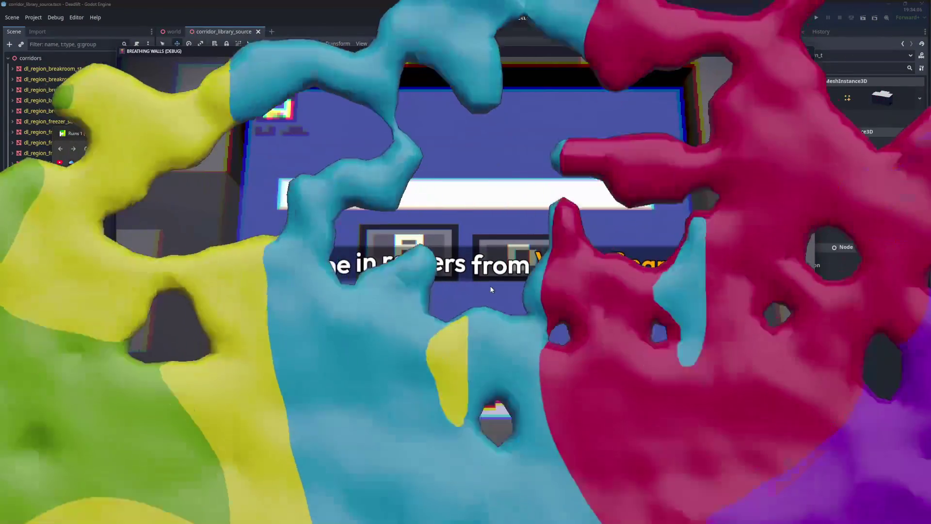
{"action": "key", "text": "space"}
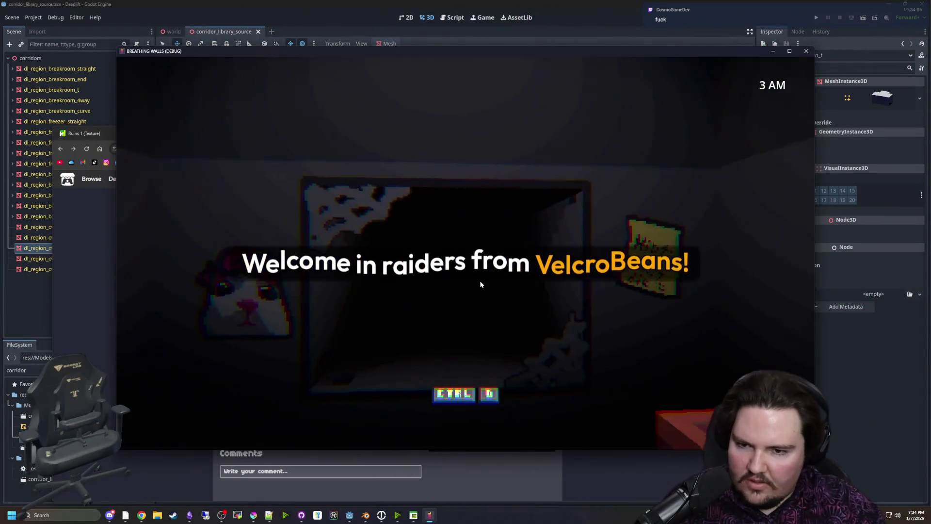
{"action": "key", "text": "ctrl"}
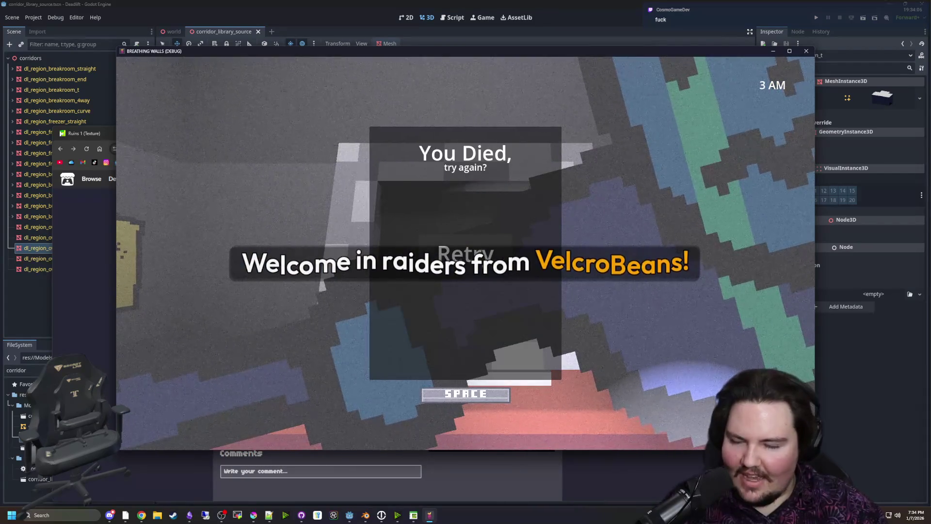
{"action": "left_click", "coordinate": [476, 338]}
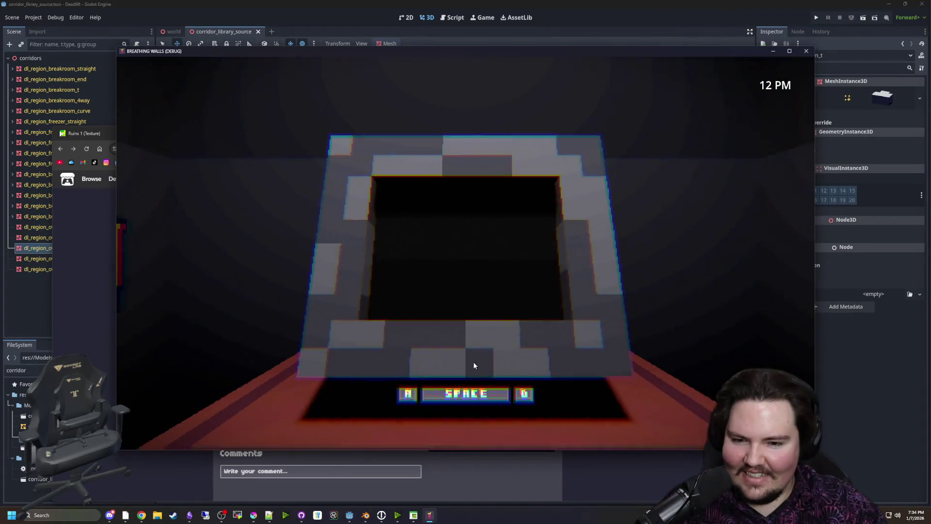
{"action": "left_click", "coordinate": [810, 51]}
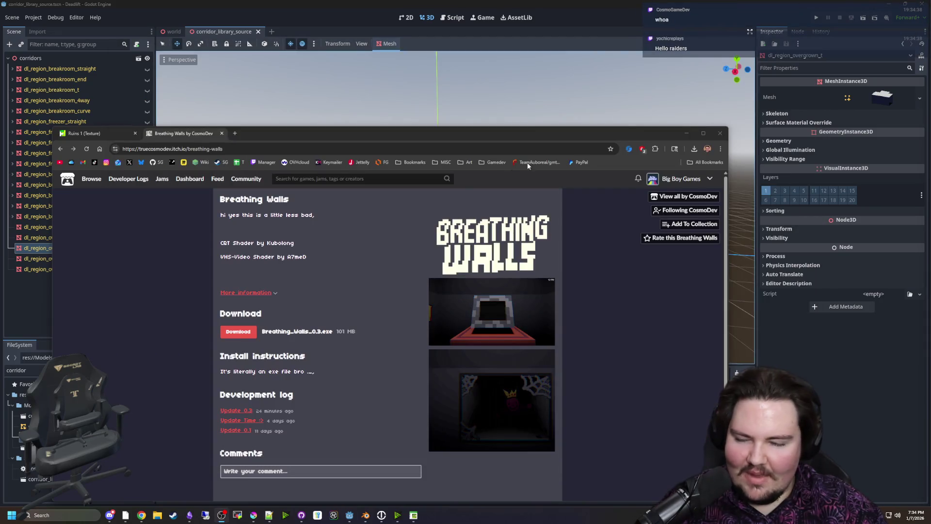
Look over the Breathing Walls itch.io page, then orbit Godot's overgrown T-junction corridor scene
{"action": "left_click", "coordinate": [599, 295]}
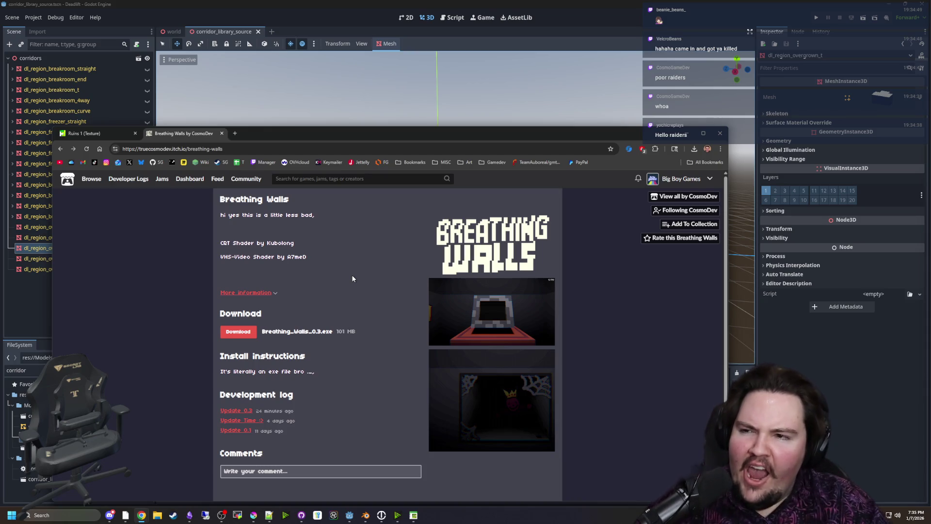
{"action": "left_click", "coordinate": [199, 3]}
{"action": "mouse_move", "coordinate": [518, 252]}
{"action": "left_mouse_down"}
{"action": "mouse_move", "coordinate": [488, 233]}
{"action": "mouse_move", "coordinate": [561, 251]}
{"action": "mouse_move", "coordinate": [523, 240]}
{"action": "mouse_move", "coordinate": [476, 276]}
{"action": "mouse_move", "coordinate": [499, 249]}
{"action": "mouse_move", "coordinate": [615, 235]}
{"action": "mouse_move", "coordinate": [555, 264]}
{"action": "mouse_move", "coordinate": [505, 267]}
{"action": "left_mouse_up"}
{"action": "scroll", "coordinate": [456, 208], "scroll_direction": "down", "scroll_amount": 10}
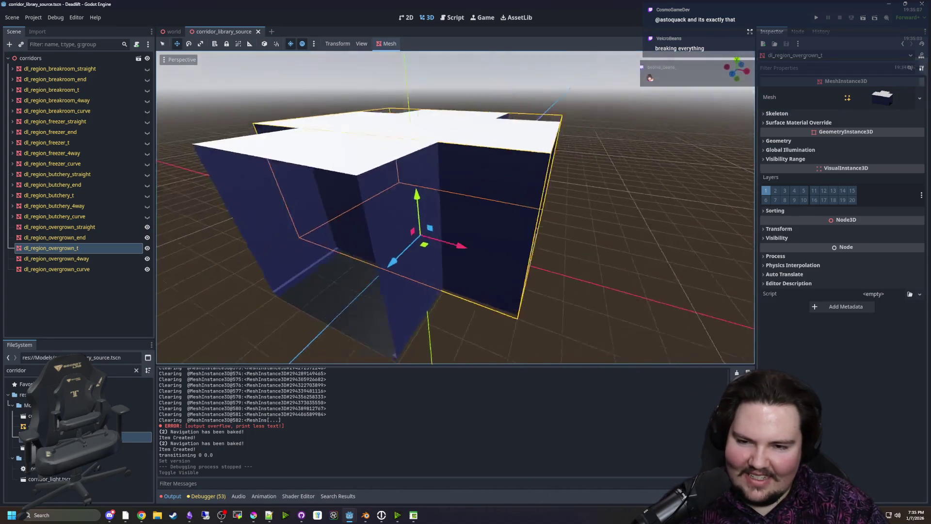
Save the scene, select all five overgrown corridor nodes, and filter files for 'concre'
{"action": "left_click", "coordinate": [549, 289]}
{"action": "key", "text": "ctrl+s"}
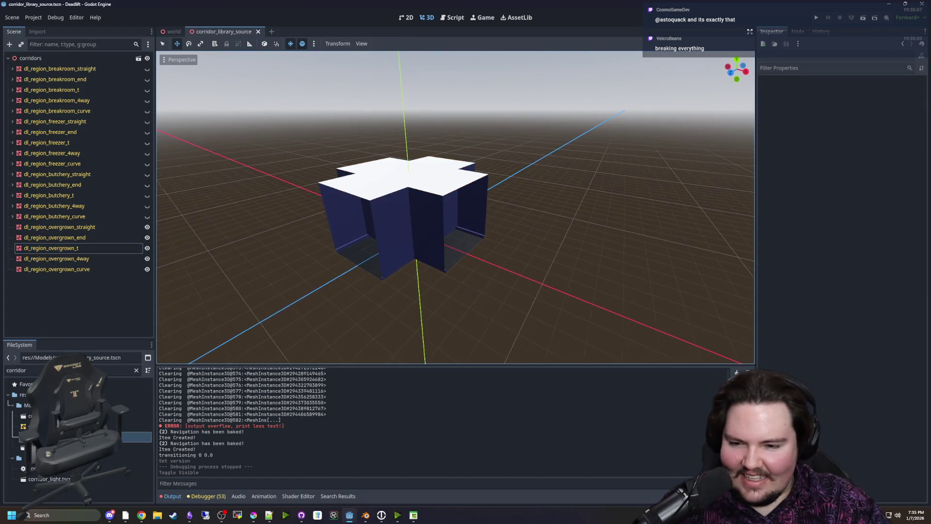
{"action": "scroll", "coordinate": [456, 287], "scroll_direction": "up", "scroll_amount": 3}
{"action": "left_click", "coordinate": [74, 248]}
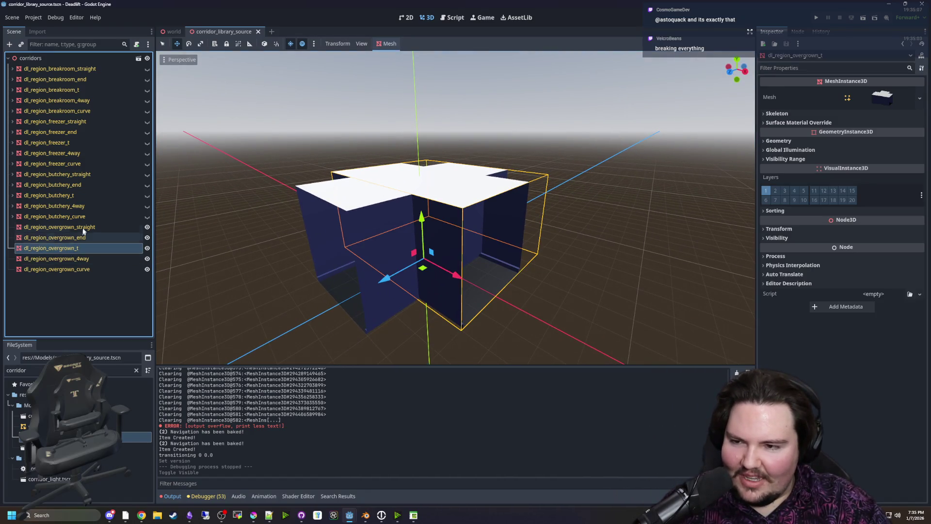
{"action": "left_click", "coordinate": [73, 227]}
{"action": "left_click", "coordinate": [136, 370]}
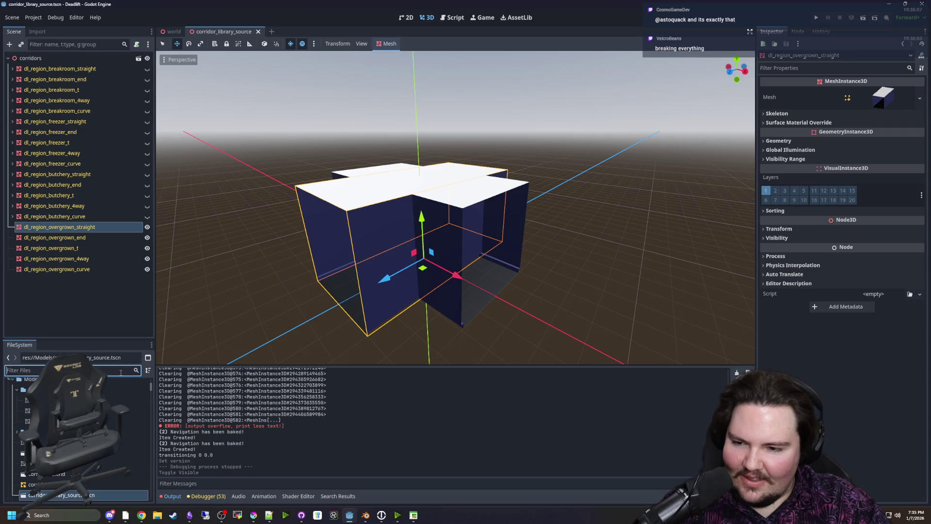
{"action": "left_click", "coordinate": [73, 269], "text": "shift"}
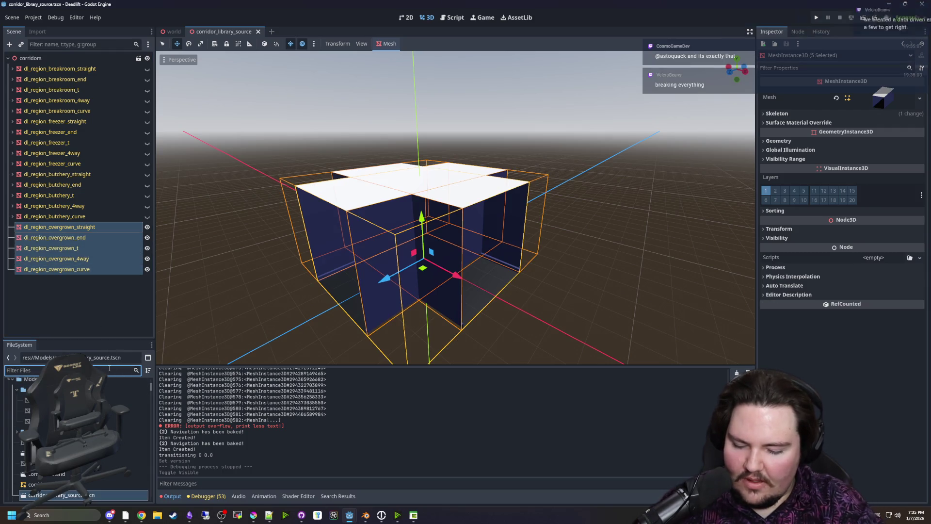
{"action": "type", "text": "concre"}
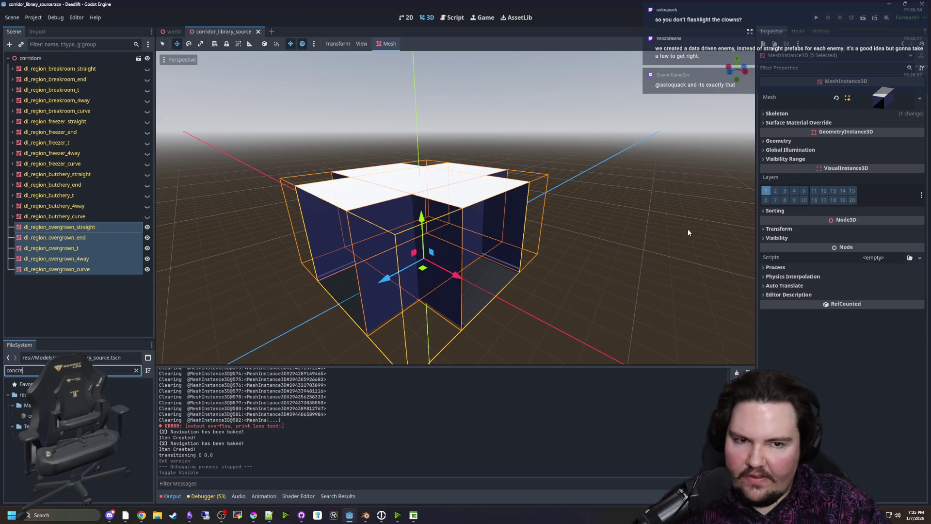
Show the Surface Material Override slots, widen the inspector, and browse the Materials folder
{"action": "left_click", "coordinate": [767, 123]}
{"action": "left_click_drag", "start_coordinate": [757, 130], "coordinate": [573, 130]}
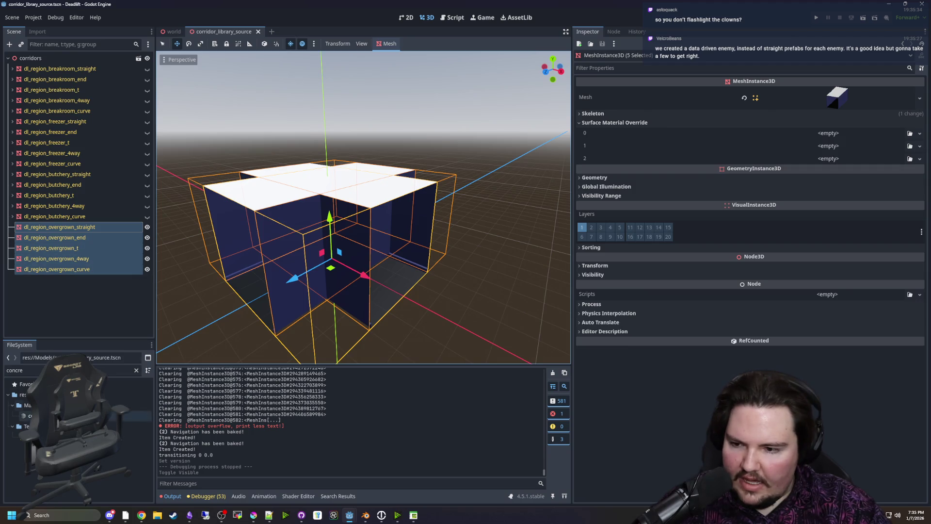
{"action": "left_click", "coordinate": [136, 371]}
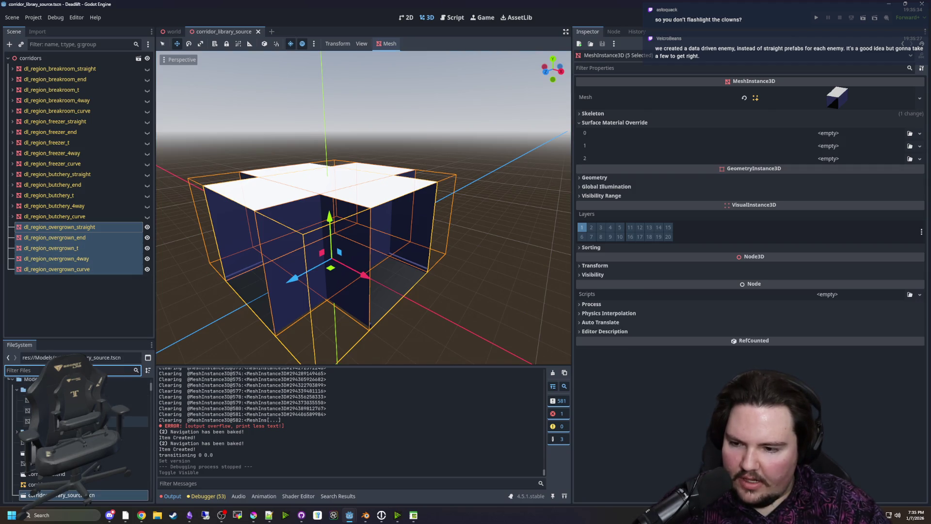
{"action": "scroll", "coordinate": [78, 437], "scroll_direction": "up", "scroll_amount": 3}
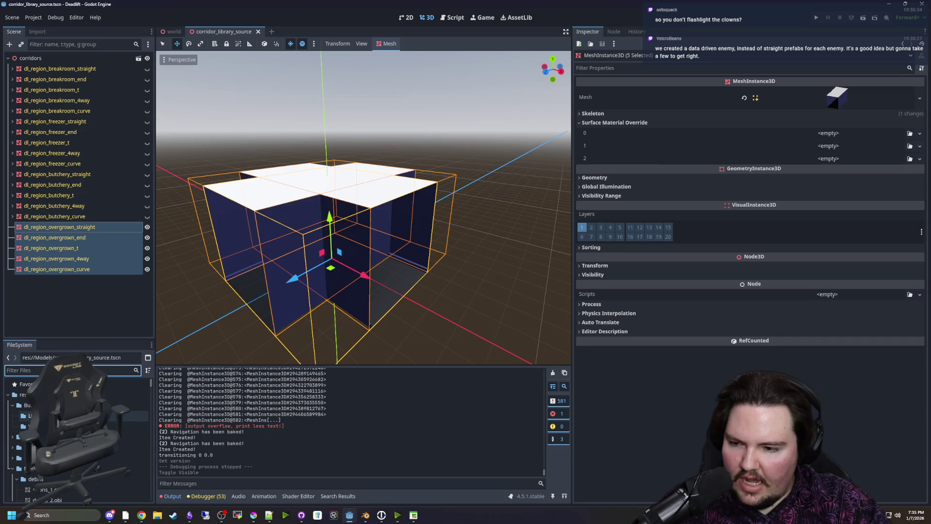
{"action": "left_click", "coordinate": [13, 459]}
{"action": "scroll", "coordinate": [13, 458], "scroll_direction": "down", "scroll_amount": 3}
{"action": "scroll", "coordinate": [78, 437], "scroll_direction": "down", "scroll_amount": 3}
{"action": "scroll", "coordinate": [78, 437], "scroll_direction": "up", "scroll_amount": 3}
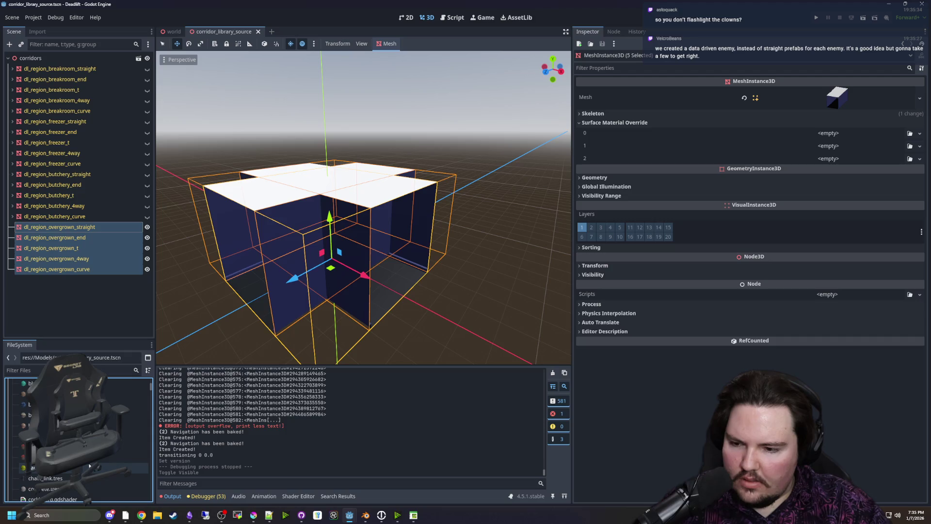
{"action": "scroll", "coordinate": [77, 437], "scroll_direction": "down", "scroll_amount": 3}
{"action": "scroll", "coordinate": [78, 437], "scroll_direction": "down", "scroll_amount": 3}
{"action": "scroll", "coordinate": [78, 437], "scroll_direction": "down", "scroll_amount": 3}
{"action": "scroll", "coordinate": [78, 437], "scroll_direction": "down", "scroll_amount": 5}
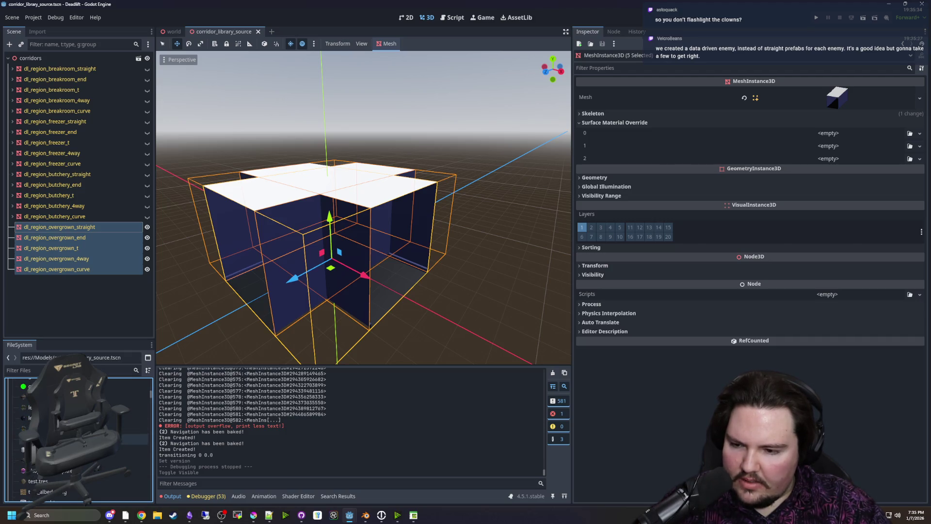
{"action": "scroll", "coordinate": [78, 461], "scroll_direction": "up", "scroll_amount": 10}
Assign the concrete and breakroom wall materials to the override slots, deselect, and save
{"action": "mouse_move", "coordinate": [87, 461]}
{"action": "left_mouse_down"}
{"action": "mouse_move", "coordinate": [805, 170]}
{"action": "mouse_move", "coordinate": [828, 146]}
{"action": "mouse_move", "coordinate": [100, 451]}
{"action": "mouse_move", "coordinate": [356, 313]}
{"action": "mouse_move", "coordinate": [824, 162]}
{"action": "mouse_move", "coordinate": [827, 135]}
{"action": "left_mouse_up"}
{"action": "mouse_move", "coordinate": [87, 461]}
{"action": "left_mouse_down"}
{"action": "mouse_move", "coordinate": [836, 170]}
{"action": "mouse_move", "coordinate": [204, 429]}
{"action": "mouse_move", "coordinate": [104, 456]}
{"action": "mouse_move", "coordinate": [106, 463]}
{"action": "mouse_move", "coordinate": [840, 189]}
{"action": "left_mouse_up"}
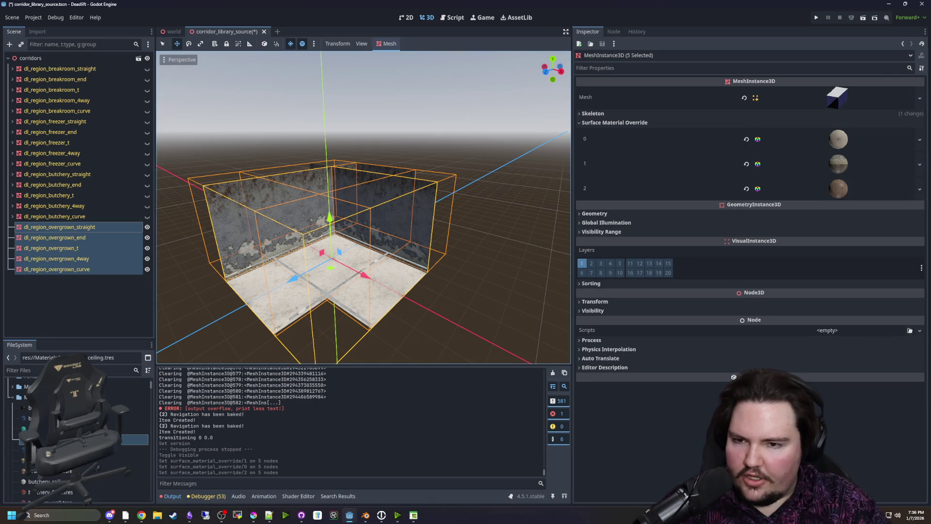
{"action": "scroll", "coordinate": [364, 209], "scroll_direction": "down", "scroll_amount": 5}
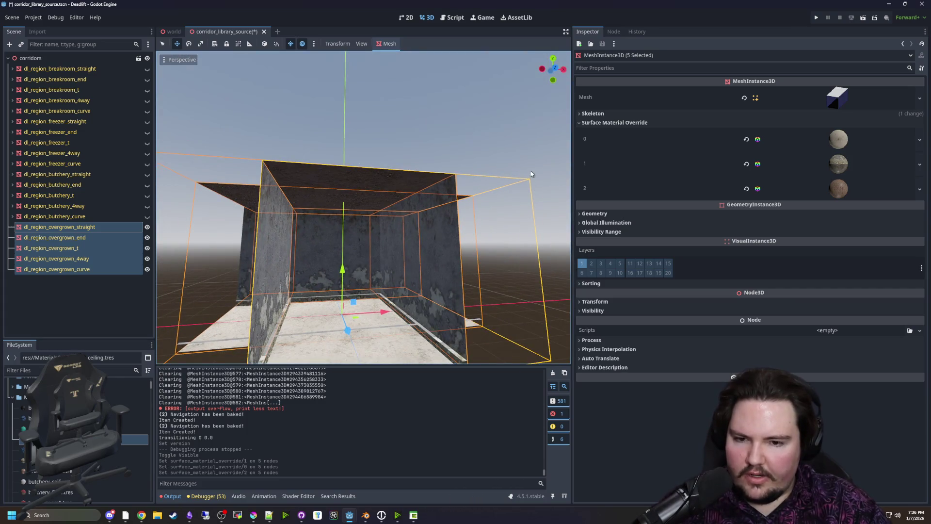
{"action": "left_click", "coordinate": [491, 207]}
{"action": "key", "text": "ctrl+s"}
{"action": "left_click_drag", "start_coordinate": [400, 137], "coordinate": [412, 228]}
Save corridors.blend in Blender and start a new General file
{"action": "left_click", "coordinate": [365, 515]}
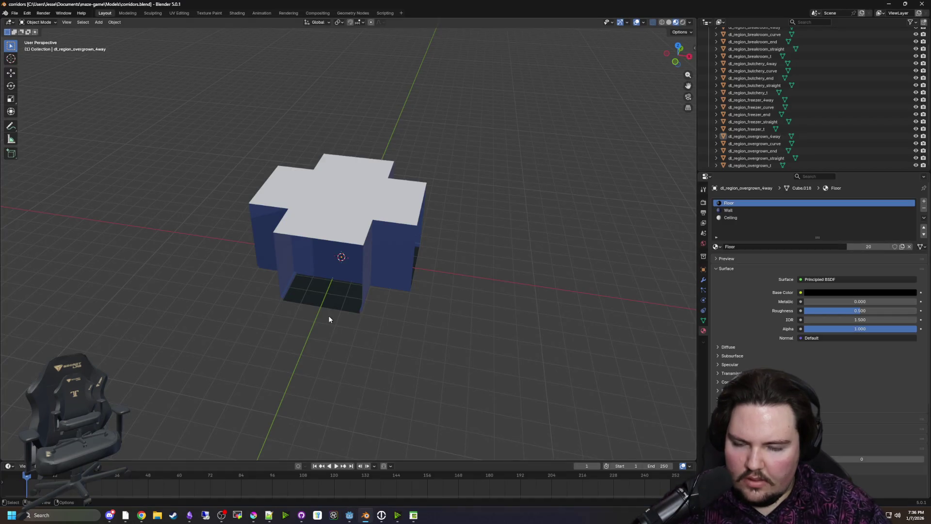
{"action": "key", "text": "ctrl+s"}
{"action": "left_click", "coordinate": [14, 13]}
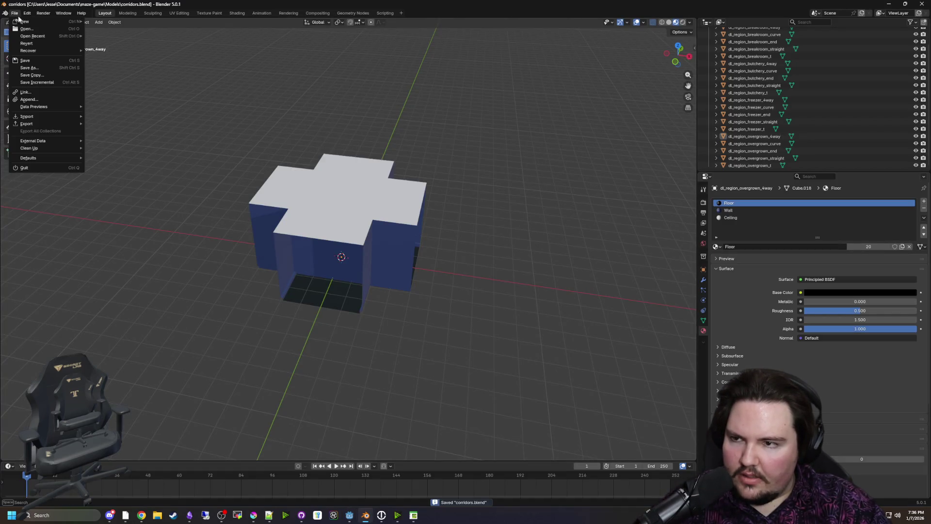
{"action": "mouse_move", "coordinate": [30, 21]}
{"action": "left_click", "coordinate": [100, 22]}
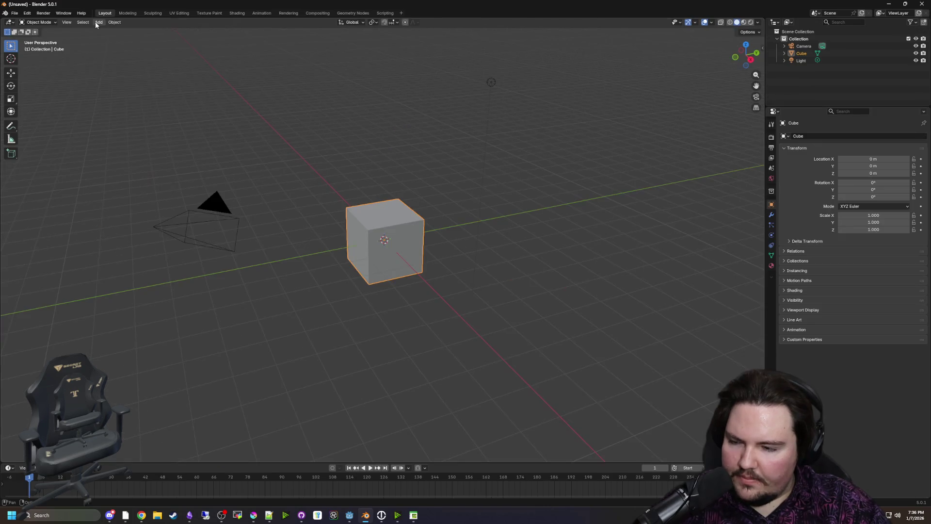
Delete the default cube, then minimize Blender
{"action": "left_click", "coordinate": [287, 245]}
{"action": "scroll", "coordinate": [372, 238], "scroll_direction": "up", "scroll_amount": 1}
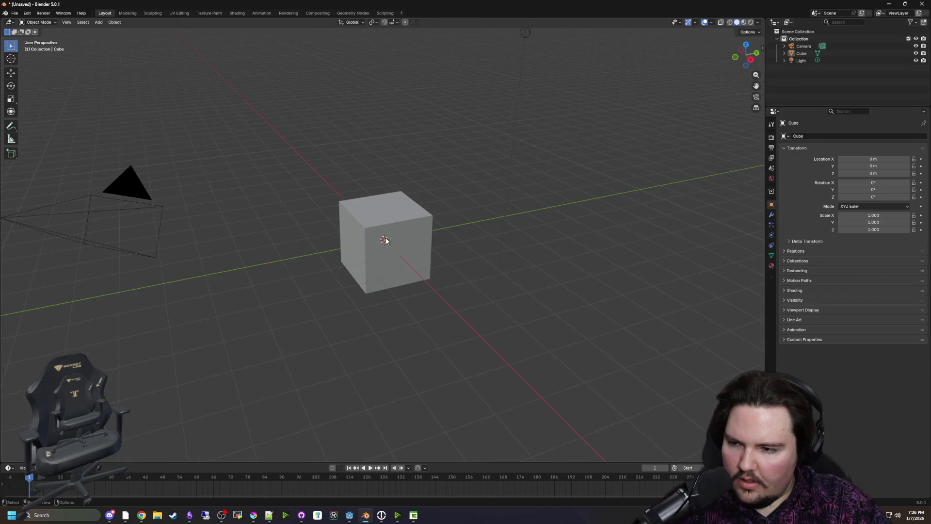
{"action": "left_click", "coordinate": [388, 242]}
{"action": "scroll", "coordinate": [412, 246], "scroll_direction": "up", "scroll_amount": 3}
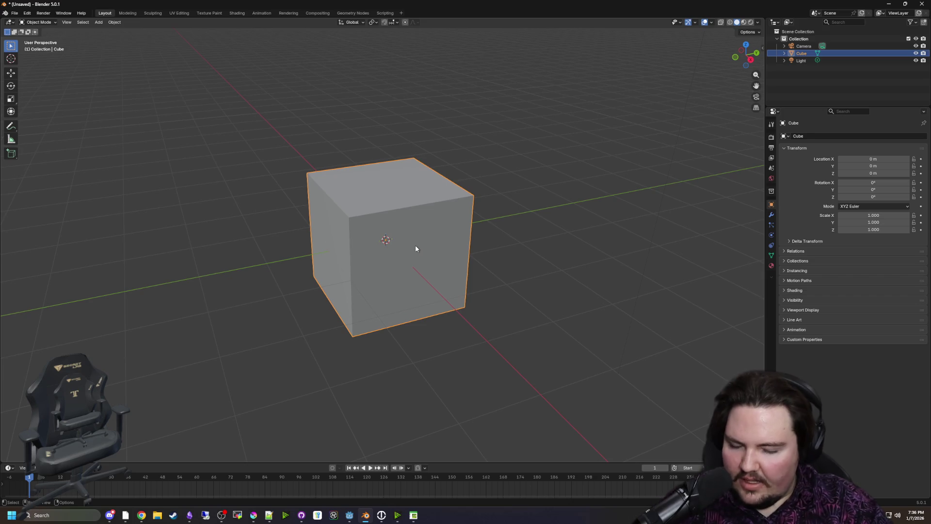
{"action": "key", "text": "Delete"}
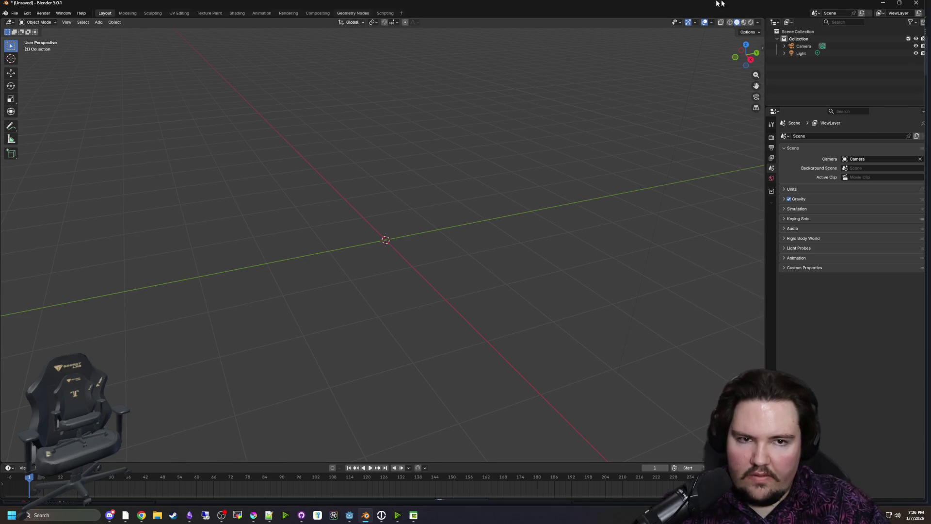
{"action": "left_click", "coordinate": [889, 4]}
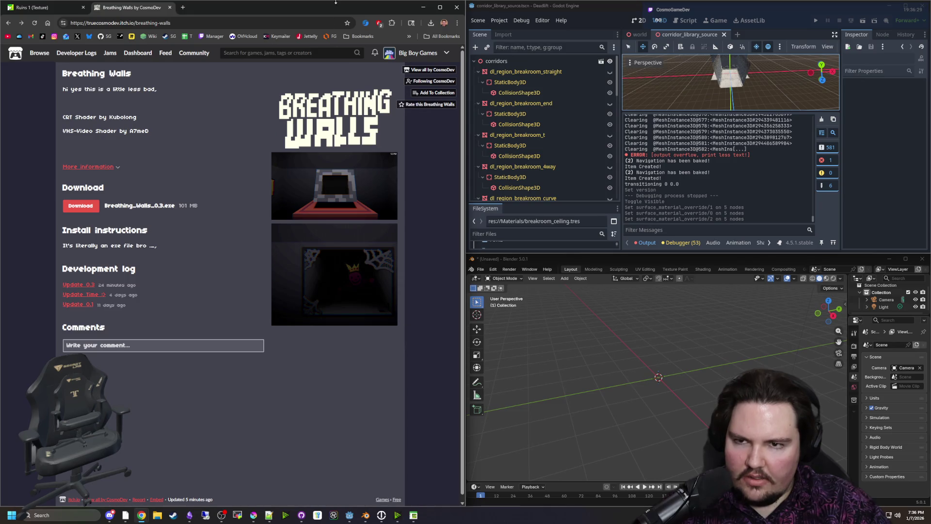
Maximize the browser showing the Breathing Walls page by dragging it to the top edge
{"action": "mouse_move", "coordinate": [342, 6]}
{"action": "left_mouse_down"}
{"action": "mouse_move", "coordinate": [291, 82]}
{"action": "mouse_move", "coordinate": [542, 384]}
{"action": "mouse_move", "coordinate": [291, 1]}
{"action": "left_mouse_up"}
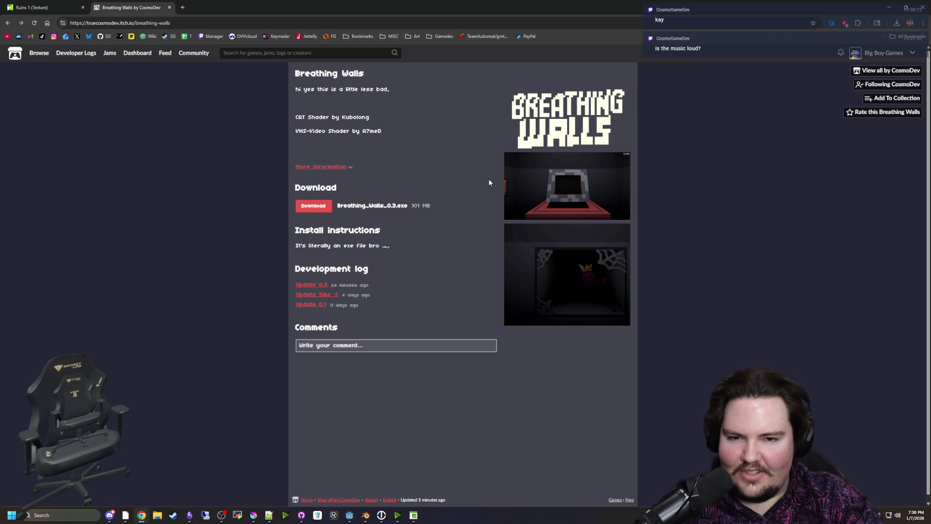
{"action": "left_click", "coordinate": [513, 175]}
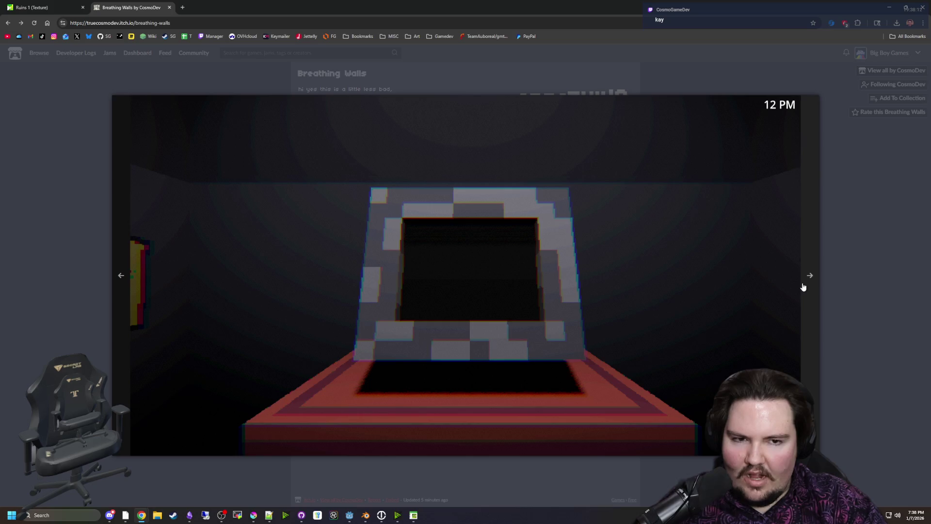
{"action": "left_click", "coordinate": [808, 275]}
{"action": "left_click", "coordinate": [284, 286]}
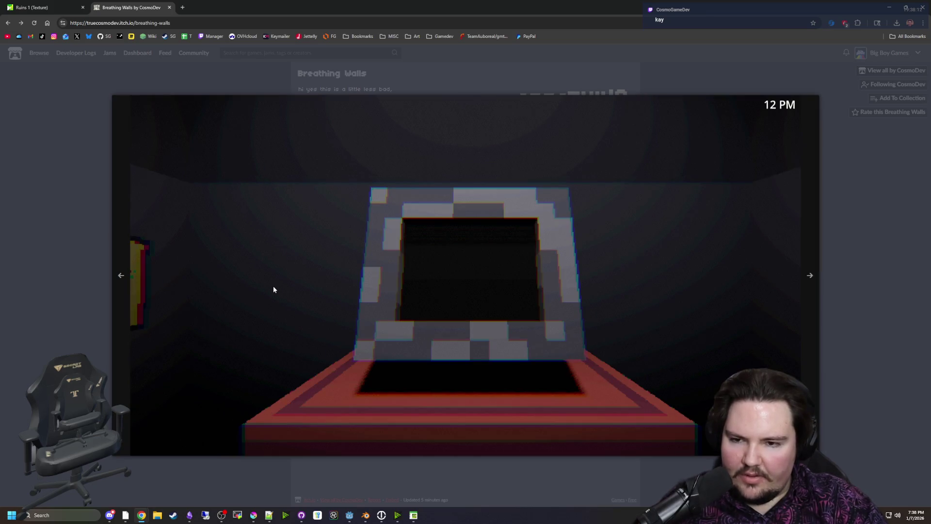
{"action": "left_click", "coordinate": [137, 293]}
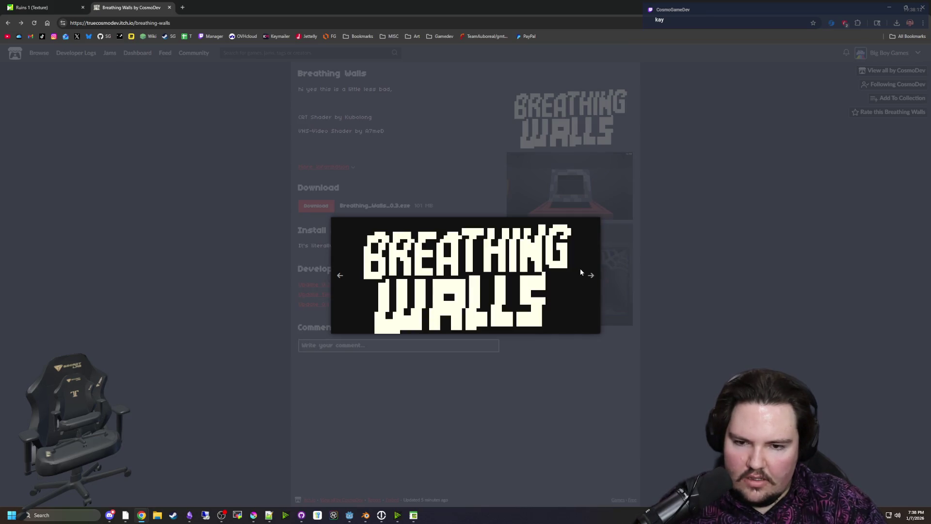
{"action": "left_click", "coordinate": [589, 272]}
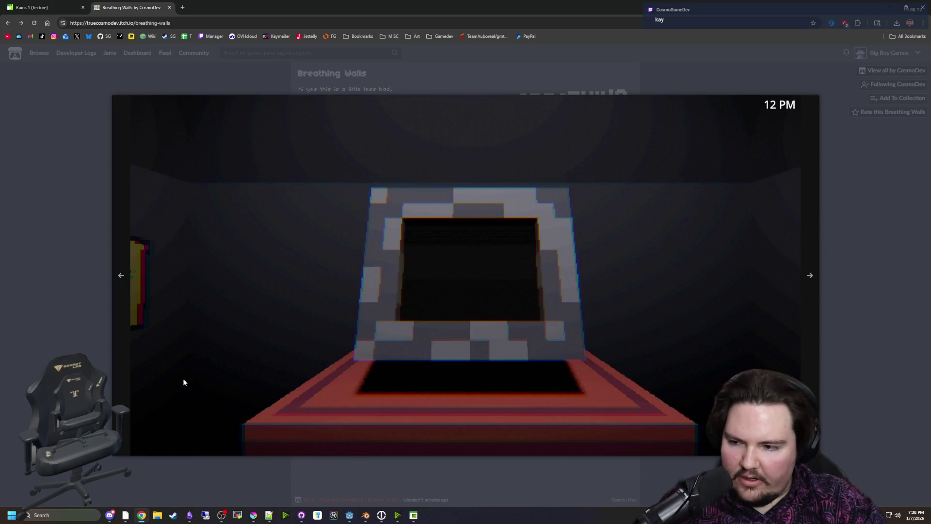
{"action": "left_click", "coordinate": [120, 275]}
{"action": "left_click", "coordinate": [601, 273]}
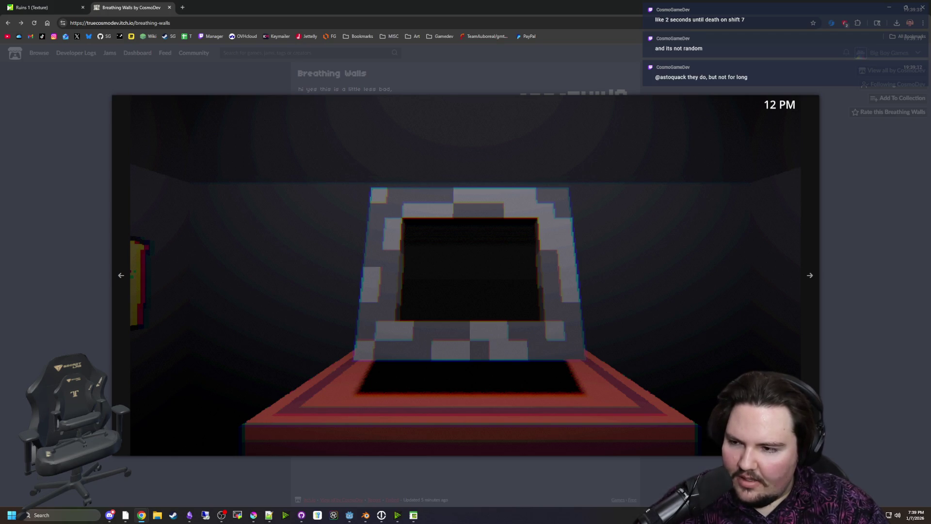
{"action": "key", "text": "super+Down"}
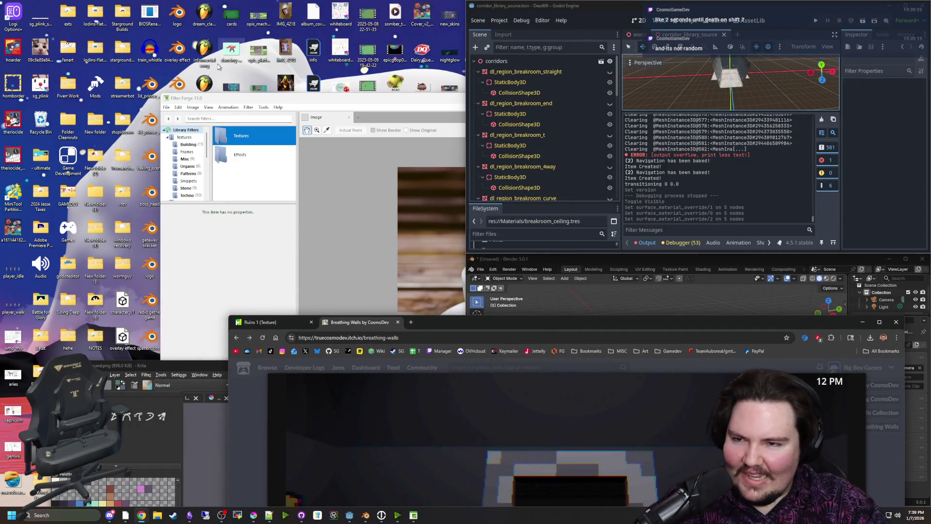
Minimize Filter Forge, maximize Godot, then bring Blender forward and maximize it
{"action": "left_click", "coordinate": [274, 99]}
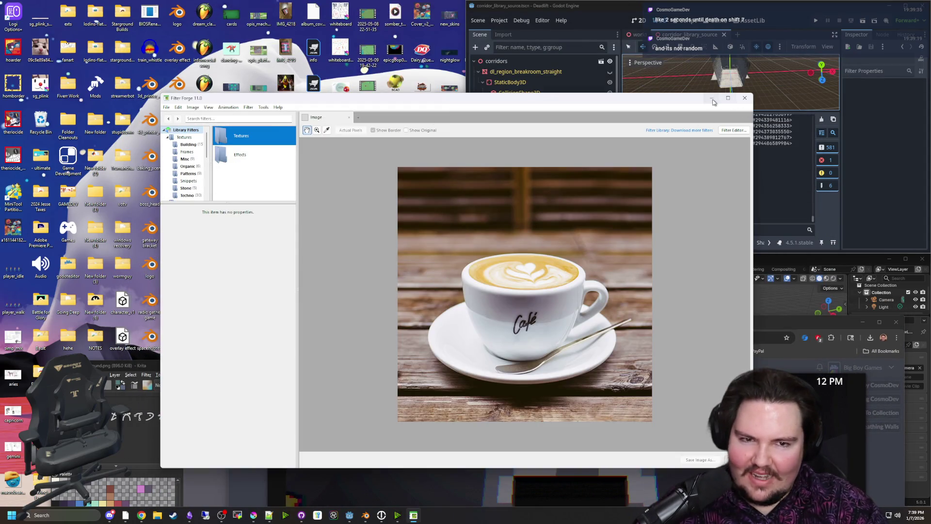
{"action": "left_click", "coordinate": [712, 100]}
{"action": "mouse_move", "coordinate": [589, 6]}
{"action": "left_mouse_down"}
{"action": "mouse_move", "coordinate": [730, 216]}
{"action": "mouse_move", "coordinate": [728, 384]}
{"action": "mouse_move", "coordinate": [589, 198]}
{"action": "mouse_move", "coordinate": [545, 171]}
{"action": "left_mouse_up"}
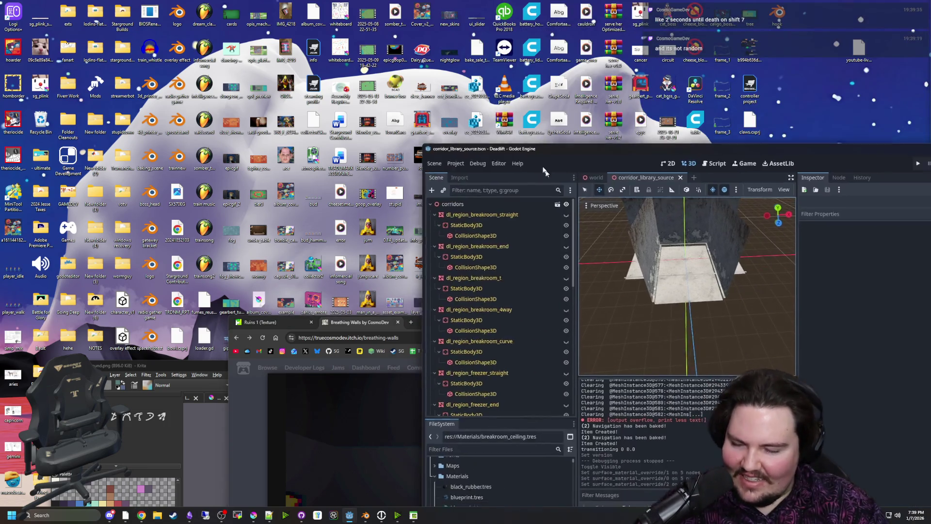
{"action": "key", "text": "super+Up"}
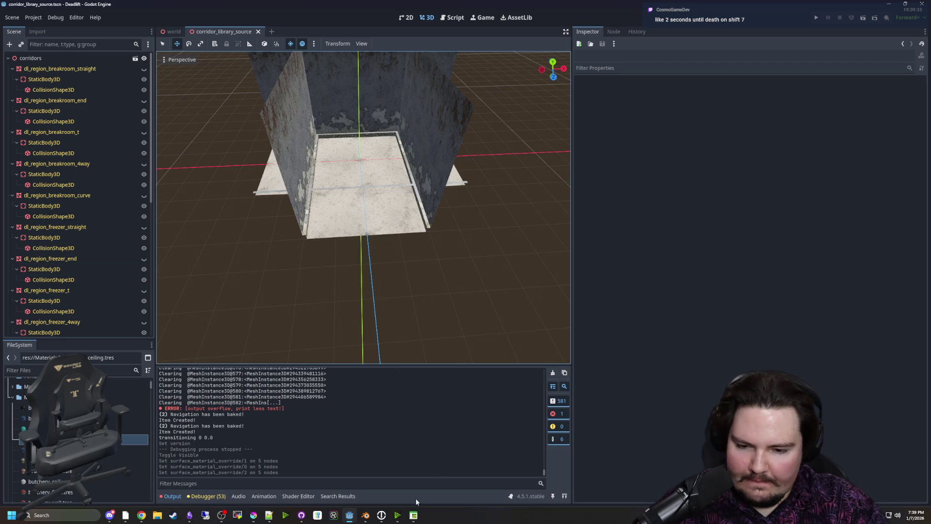
{"action": "left_click", "coordinate": [365, 515]}
{"action": "mouse_move", "coordinate": [593, 259]}
{"action": "left_mouse_down"}
{"action": "mouse_move", "coordinate": [397, 29]}
{"action": "mouse_move", "coordinate": [397, 1]}
{"action": "left_mouse_up"}
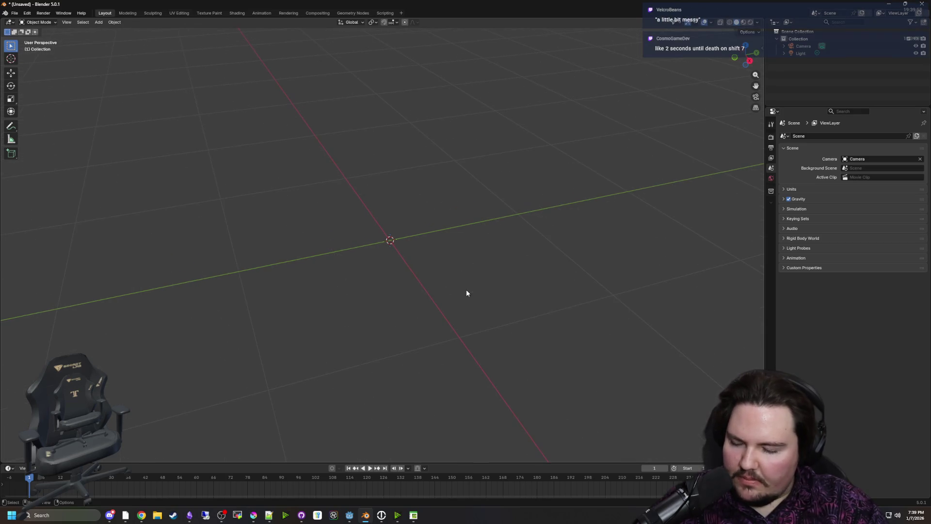
Add a Bézier curve to the scene
{"action": "mouse_move", "coordinate": [435, 272]}
{"action": "left_mouse_down"}
{"action": "mouse_move", "coordinate": [320, 269]}
{"action": "mouse_move", "coordinate": [387, 270]}
{"action": "left_mouse_up"}
{"action": "key", "text": "ctrl+a"}
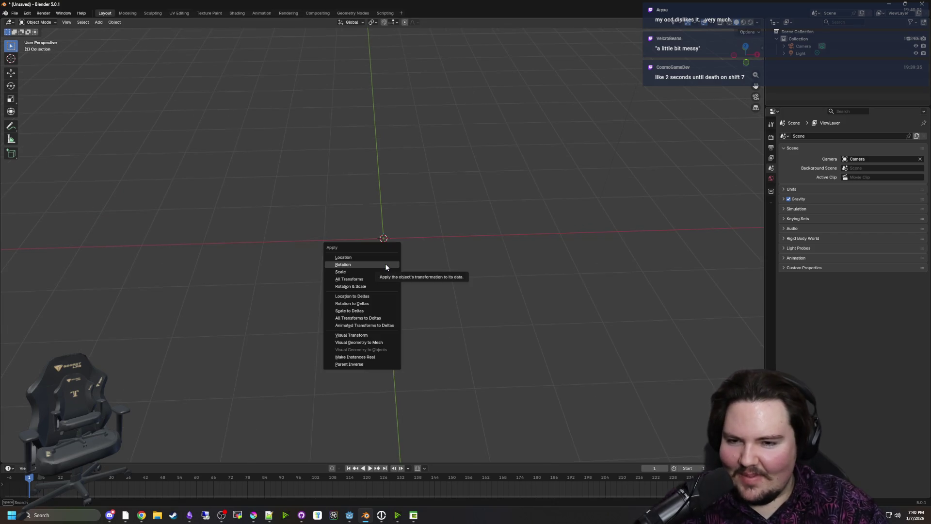
{"action": "key", "text": "shift+a"}
{"action": "mouse_move", "coordinate": [392, 192]}
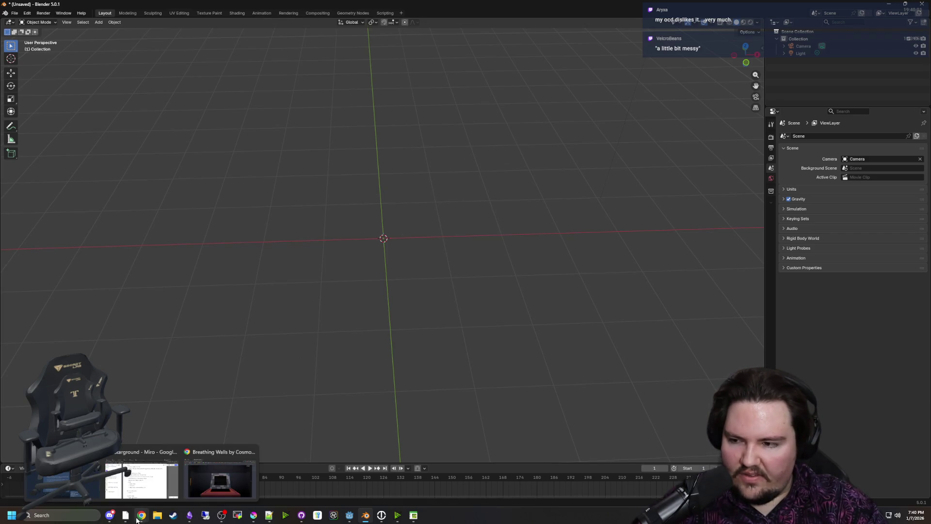
{"action": "key", "text": "shift+a"}
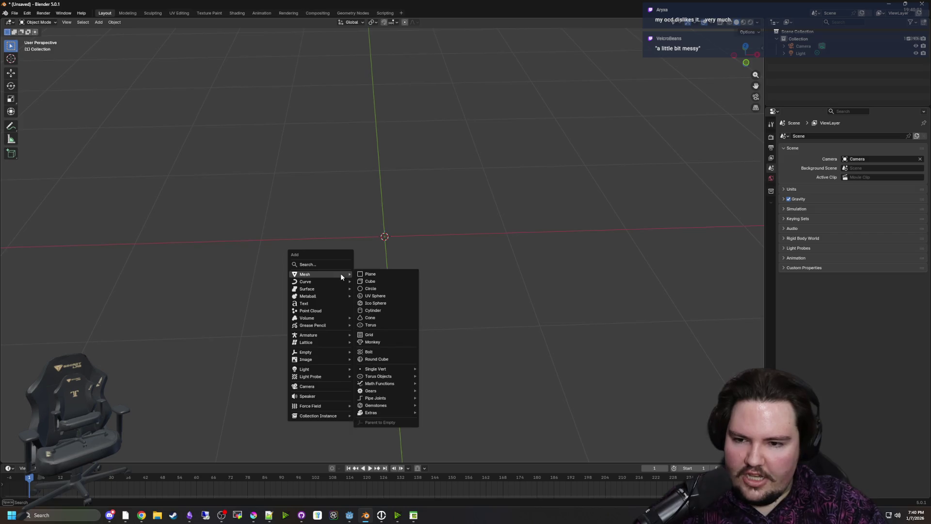
{"action": "mouse_move", "coordinate": [336, 282]}
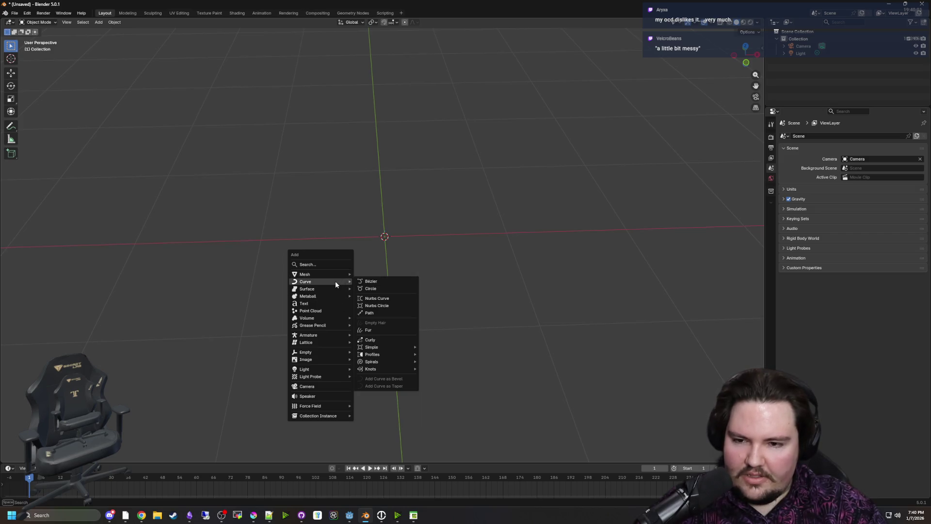
{"action": "left_click", "coordinate": [369, 283]}
Add a Scatter on Surface modifier to the curve
{"action": "left_click", "coordinate": [771, 215]}
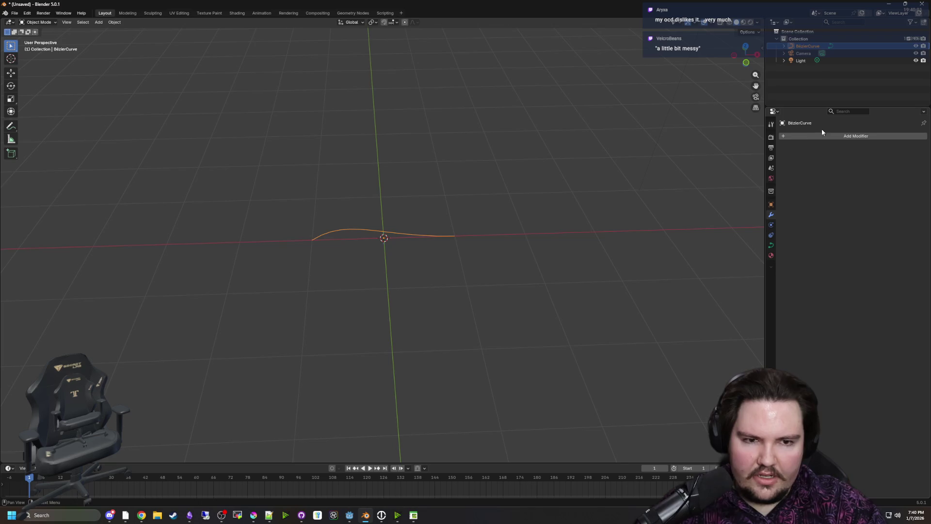
{"action": "left_click", "coordinate": [822, 129]}
{"action": "type", "text": "scat"}
{"action": "key", "text": "Return"}
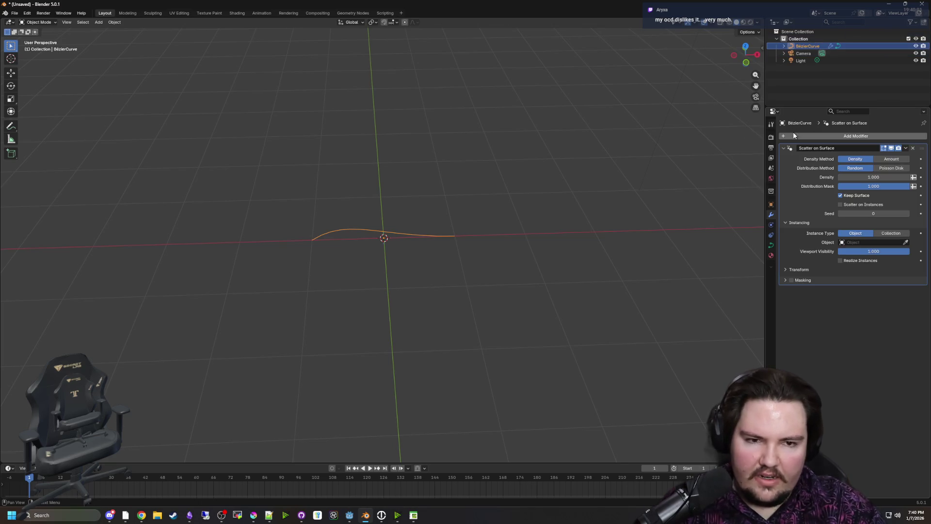
Create a new collection in the outliner and name it 'Leaves'
{"action": "right_click", "coordinate": [805, 30]}
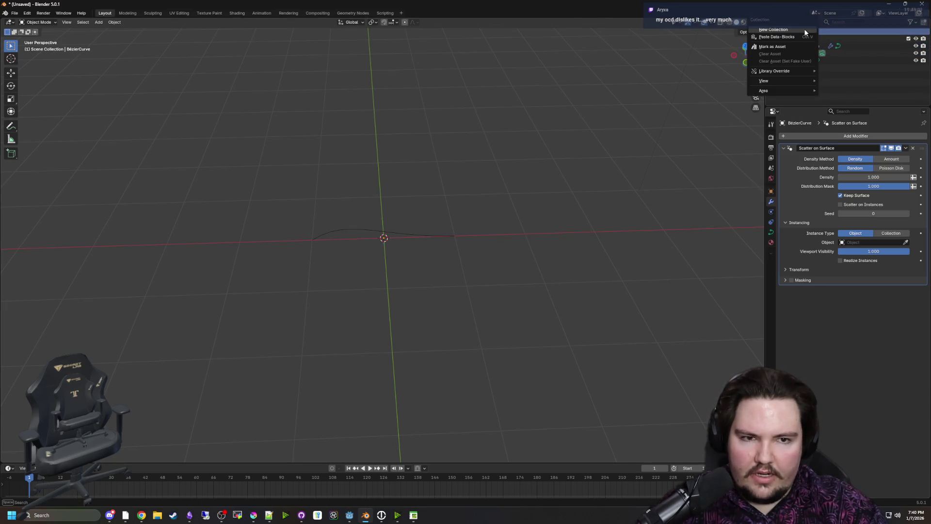
{"action": "left_click", "coordinate": [799, 28]}
{"action": "double_click", "coordinate": [806, 67]}
{"action": "type", "text": "Leaves"}
{"action": "key", "text": "Return"}
{"action": "right_click", "coordinate": [807, 66]}
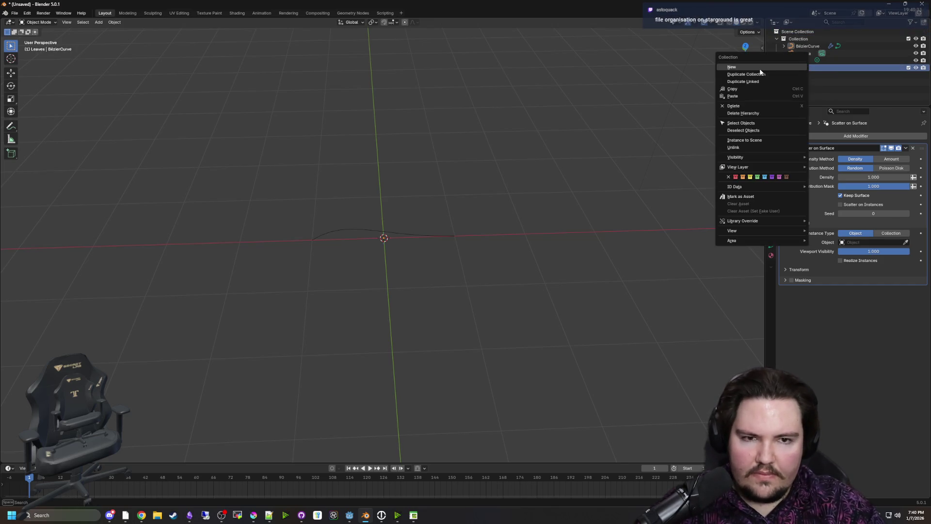
Add a plane into the Leaves collection
{"action": "key", "text": "shift+a"}
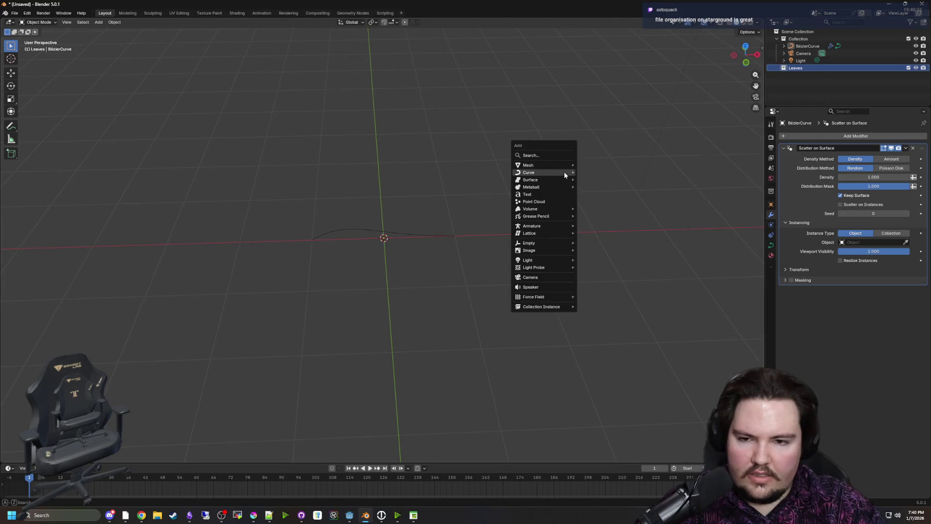
{"action": "mouse_move", "coordinate": [561, 165]}
{"action": "left_click", "coordinate": [594, 165]}
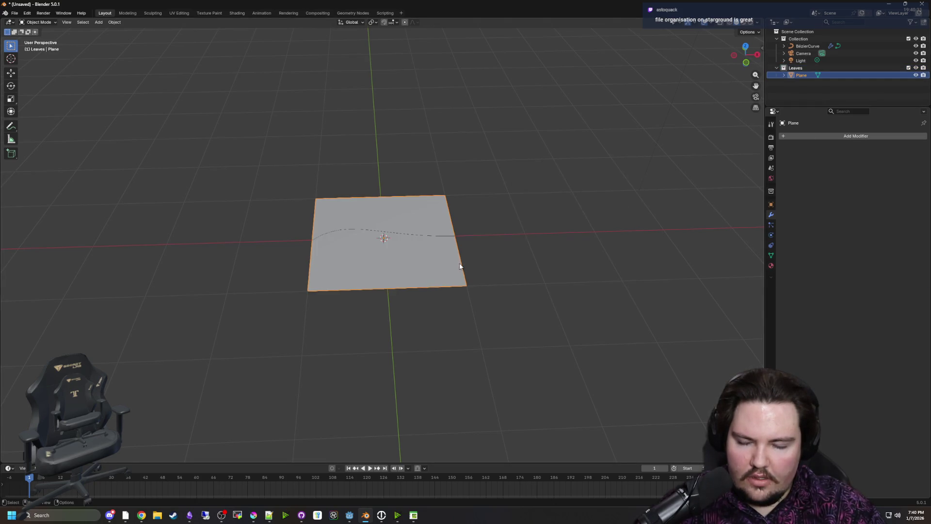
In Edit Mode, extrude the plane's left edge along X and merge it at center into a point
{"action": "key", "text": "Tab"}
{"action": "left_click", "coordinate": [296, 286], "text": "alt"}
{"action": "key", "text": "e"}
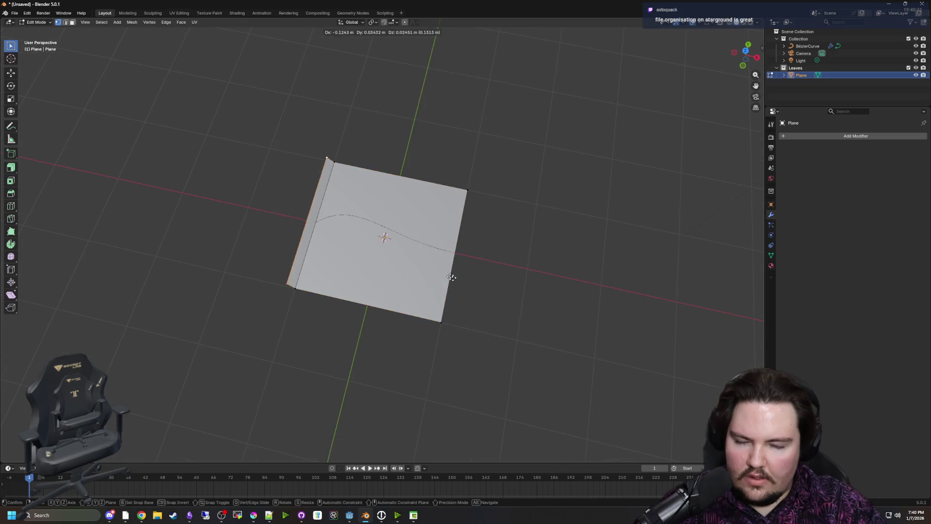
{"action": "key", "text": "x"}
{"action": "left_click", "coordinate": [388, 265]}
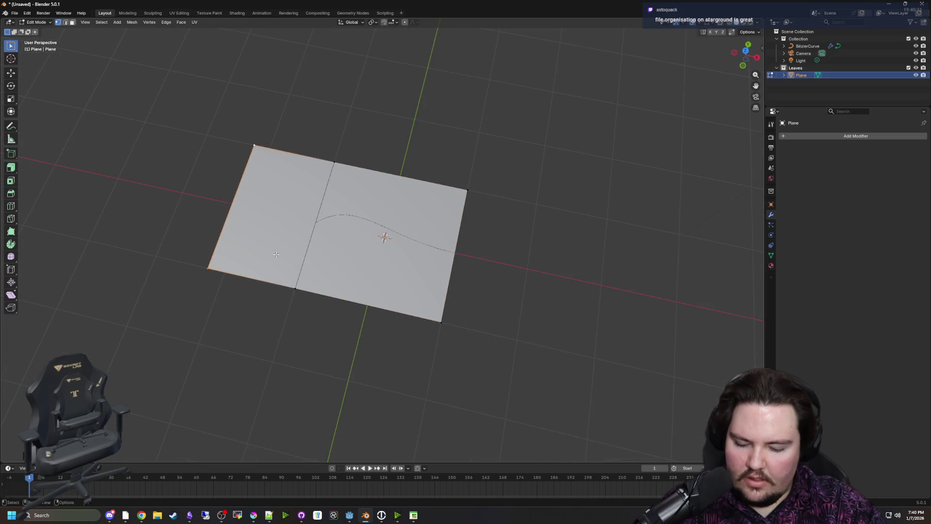
{"action": "key", "text": "m"}
{"action": "left_click", "coordinate": [270, 222]}
Extrude the right edge along X and merge it at center into a point
{"action": "left_click", "coordinate": [463, 208], "text": "alt"}
{"action": "key", "text": "e"}
{"action": "key", "text": "x"}
{"action": "left_click", "coordinate": [593, 309]}
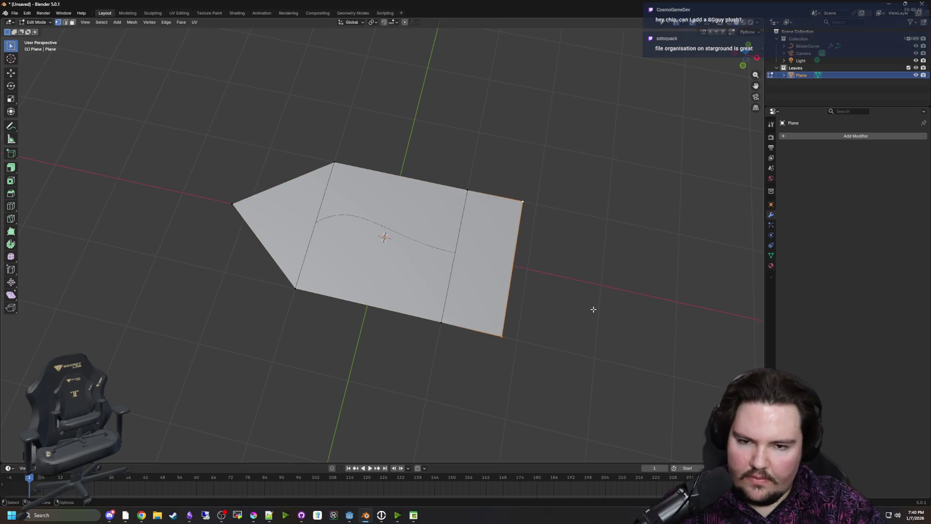
{"action": "key", "text": "m"}
{"action": "left_click", "coordinate": [535, 296]}
Pull the right tip inward along X, return to Object Mode, and exclude the Leaves collection
{"action": "left_click_drag", "start_coordinate": [574, 347], "coordinate": [448, 139]}
{"action": "key", "text": "g"}
{"action": "key", "text": "x"}
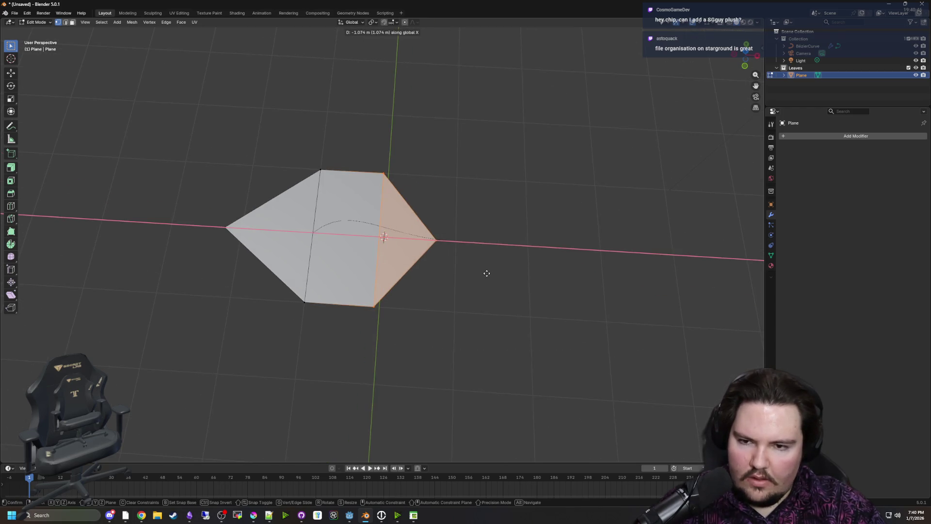
{"action": "left_click", "coordinate": [487, 272]}
{"action": "key", "text": "Tab"}
{"action": "left_click", "coordinate": [479, 269]}
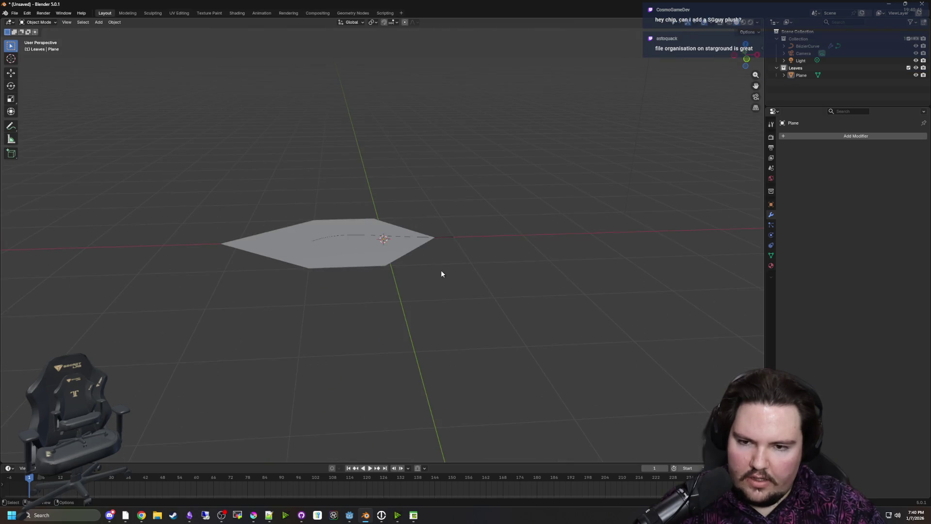
{"action": "left_click", "coordinate": [909, 67]}
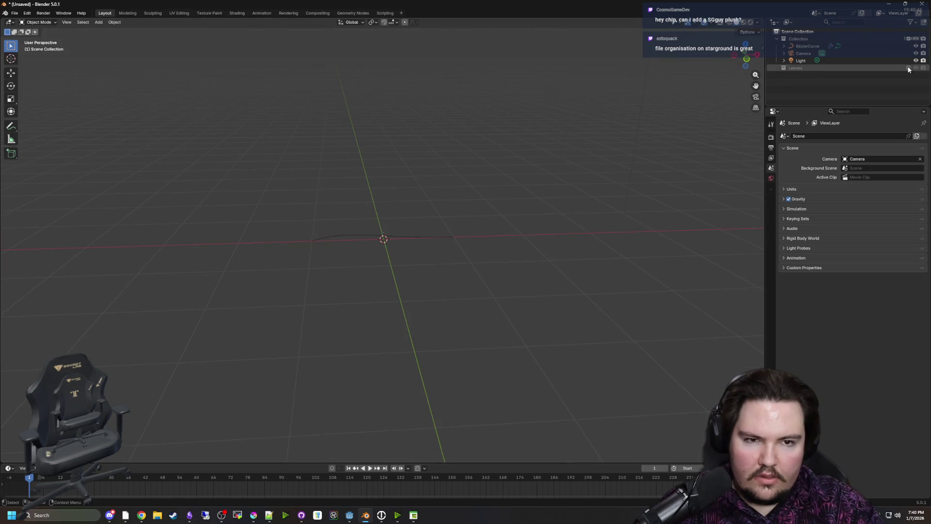
Set the BezierCurve's Scatter on Surface Instance Type to Collection with Leaves as source
{"action": "left_click", "coordinate": [386, 237]}
{"action": "left_click", "coordinate": [891, 234]}
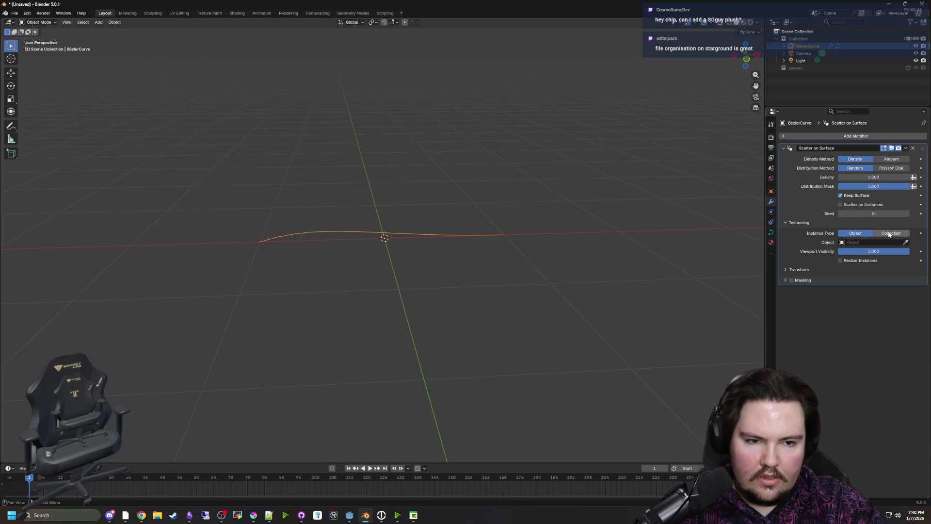
{"action": "left_click", "coordinate": [859, 243]}
{"action": "left_click", "coordinate": [859, 261]}
{"action": "scroll", "coordinate": [585, 288], "scroll_direction": "up", "scroll_amount": 2}
{"action": "scroll", "coordinate": [665, 247], "scroll_direction": "down", "scroll_amount": 4}
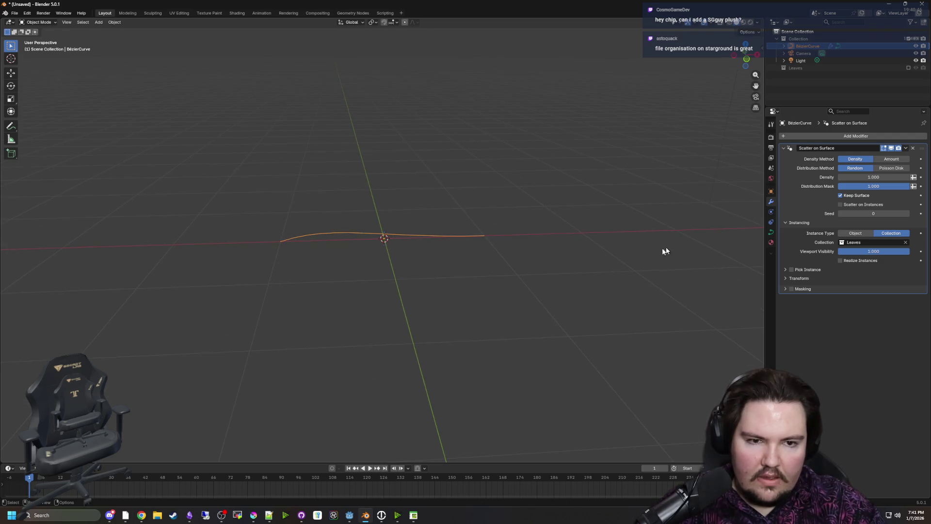
{"action": "left_click_drag", "start_coordinate": [666, 235], "coordinate": [698, 237]}
{"action": "left_click", "coordinate": [771, 233]}
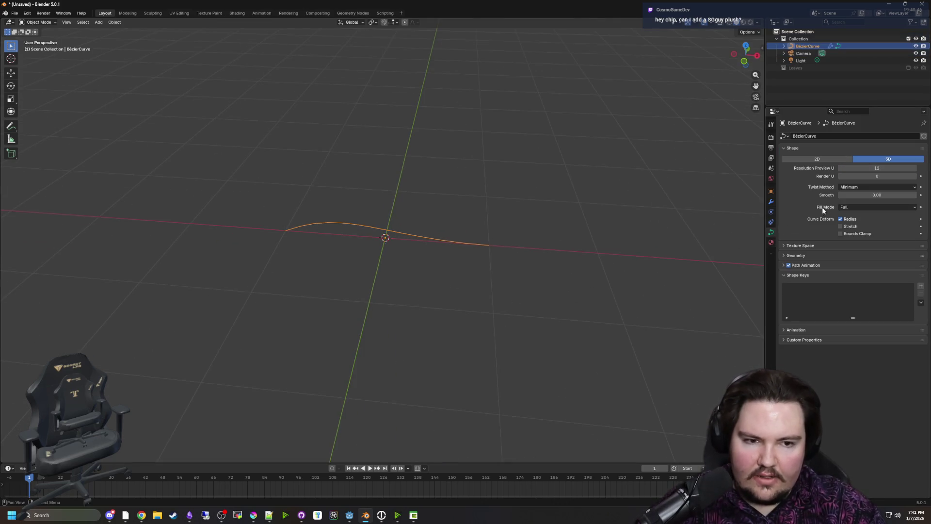
Set the curve's Bevel Depth to 0.1 m to form a round tube
{"action": "left_click", "coordinate": [795, 256]}
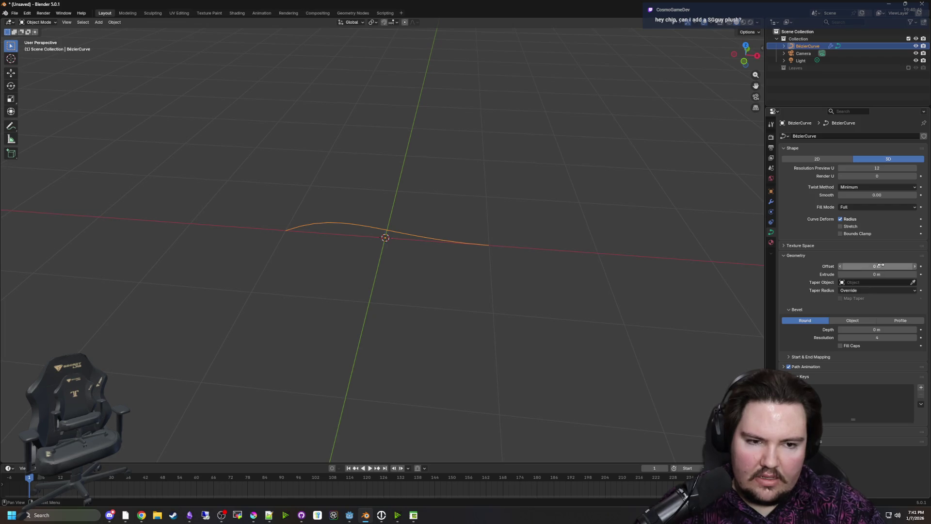
{"action": "mouse_move", "coordinate": [877, 329]}
{"action": "left_mouse_down"}
{"action": "mouse_move", "coordinate": [900, 329]}
{"action": "mouse_move", "coordinate": [879, 329]}
{"action": "mouse_move", "coordinate": [888, 329]}
{"action": "left_mouse_up"}
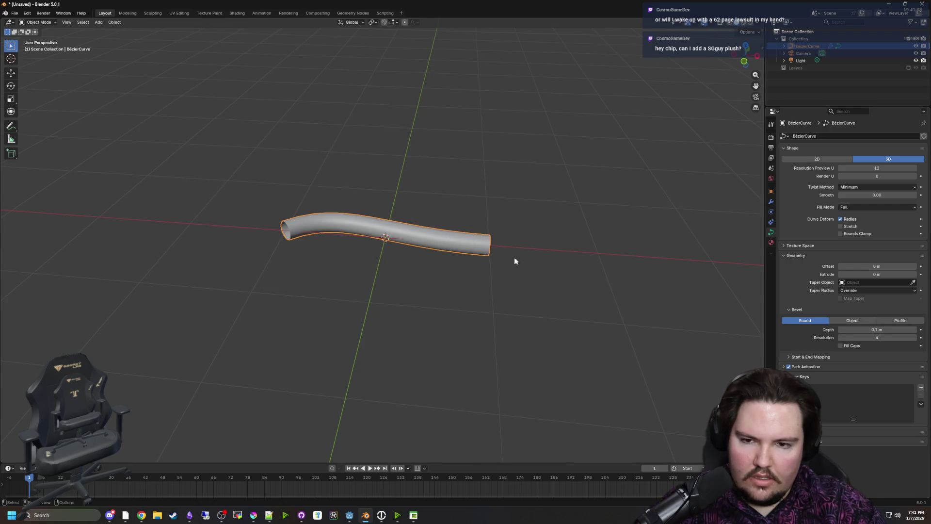
{"action": "key", "text": "ctrl+z"}
Re-include the Leaves collection and select its leaf Plane
{"action": "left_click", "coordinate": [795, 68]}
{"action": "left_click", "coordinate": [908, 67]}
{"action": "left_click", "coordinate": [802, 74]}
Scale the leaf plane down to about 0.21 and dismiss the file window that appeared
{"action": "key", "text": "s"}
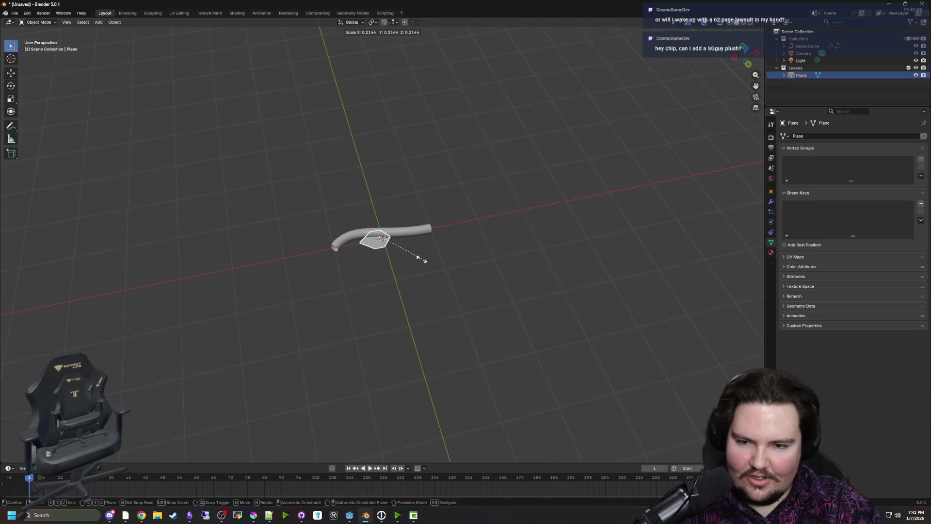
{"action": "left_click", "coordinate": [411, 254]}
{"action": "key", "text": "ctrl+o"}
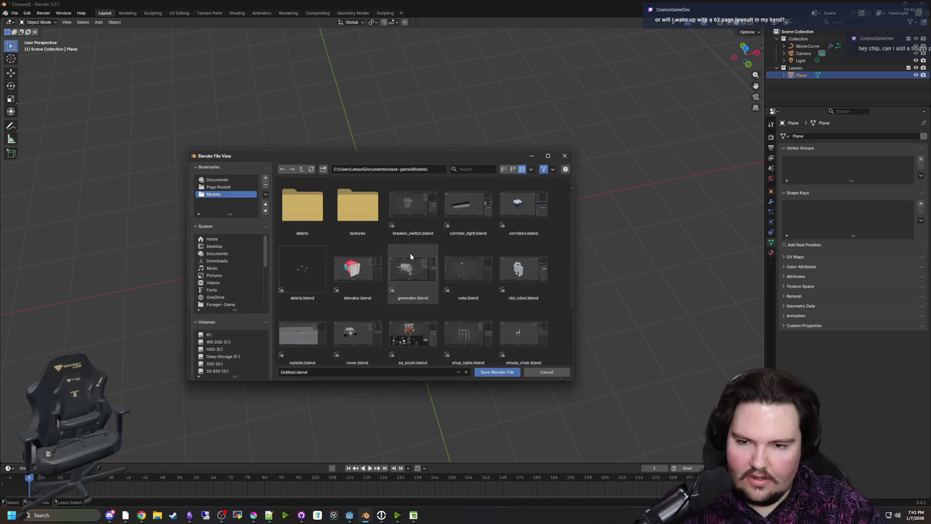
{"action": "left_click", "coordinate": [541, 373]}
{"action": "right_click", "coordinate": [366, 230]}
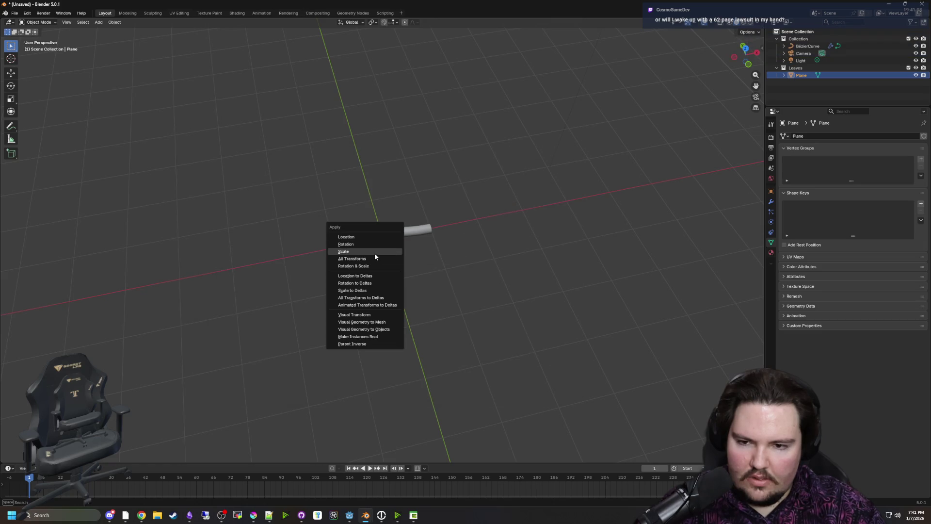
Exclude the Leaves collection again and select the BezierCurve
{"action": "left_click", "coordinate": [909, 68]}
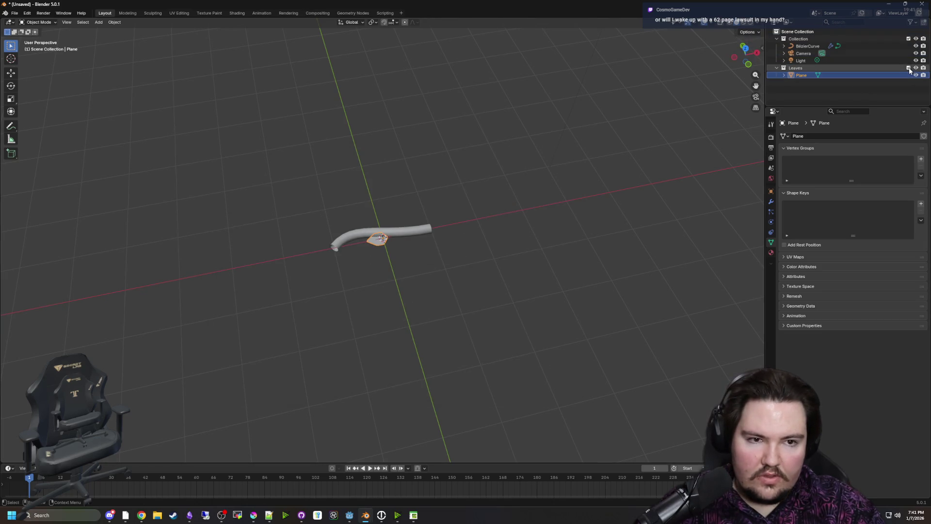
{"action": "left_click", "coordinate": [808, 46]}
{"action": "scroll", "coordinate": [606, 264], "scroll_direction": "up", "scroll_amount": 4}
{"action": "left_click_drag", "start_coordinate": [606, 264], "coordinate": [636, 257]}
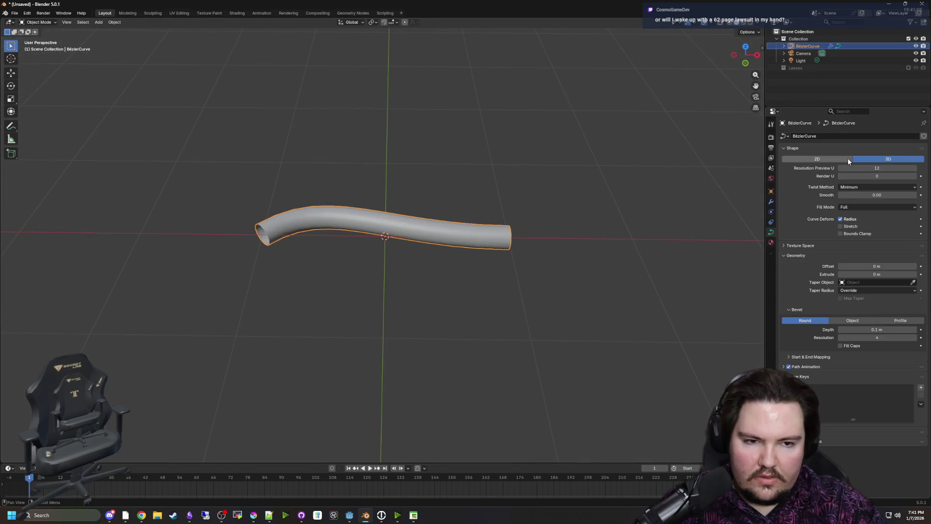
Raise the Scatter on Surface Density to 18.990
{"action": "left_click", "coordinate": [772, 201]}
{"action": "left_click_drag", "start_coordinate": [873, 177], "coordinate": [903, 178]}
{"action": "left_click_drag", "start_coordinate": [514, 204], "coordinate": [559, 148]}
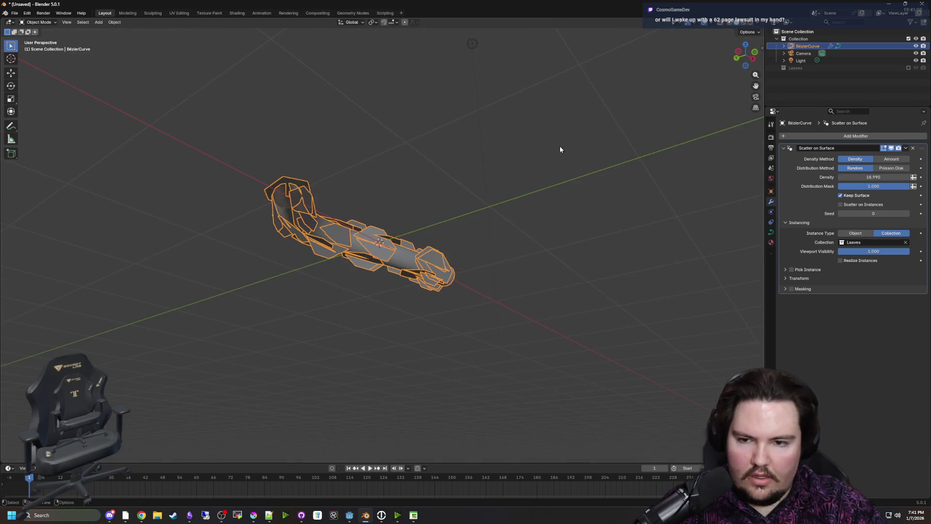
Save the file and select the leaf plane
{"action": "key", "text": "ctrl+s"}
{"action": "left_click", "coordinate": [546, 373]}
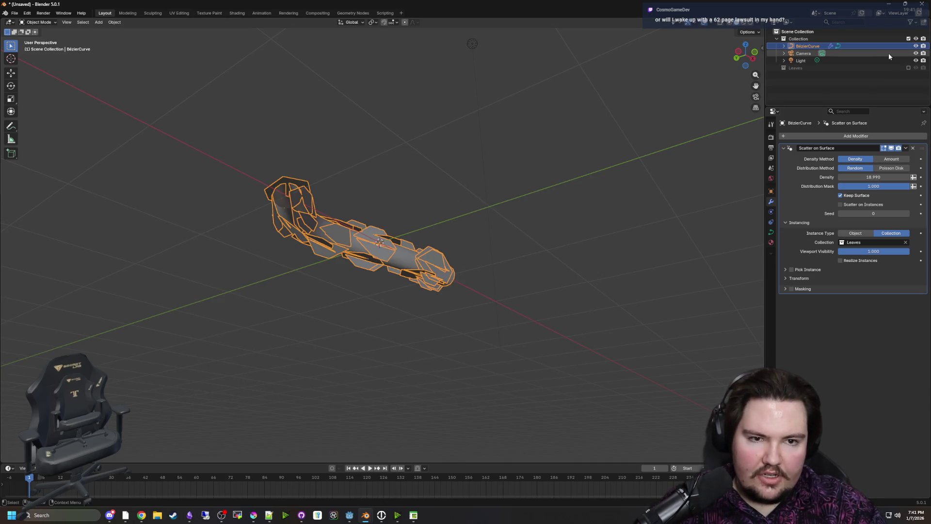
{"action": "left_click", "coordinate": [381, 241]}
{"action": "left_click_drag", "start_coordinate": [381, 241], "coordinate": [486, 211]}
Rotate the leaf plane about the Y axis, then about the Z axis
{"action": "key", "text": "r"}
{"action": "key", "text": "y"}
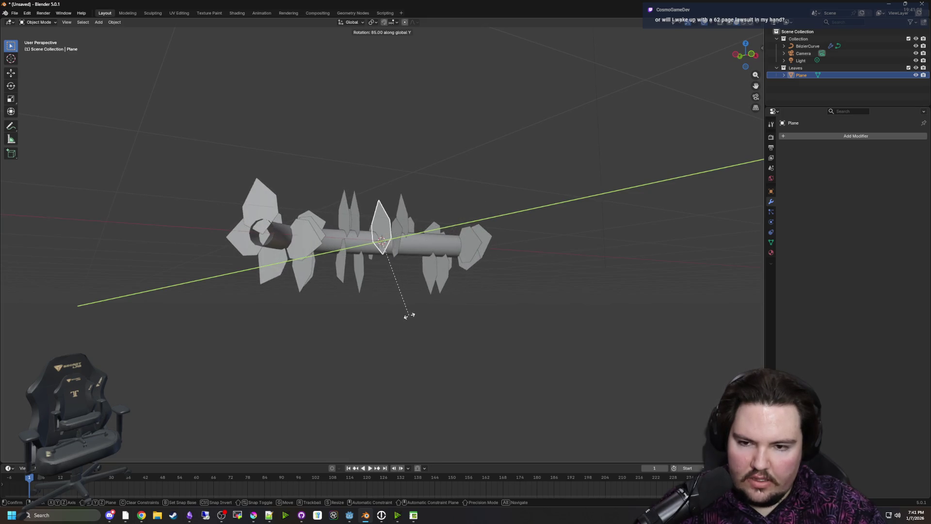
{"action": "left_click", "coordinate": [410, 318]}
{"action": "key", "text": "r"}
{"action": "key", "text": "z"}
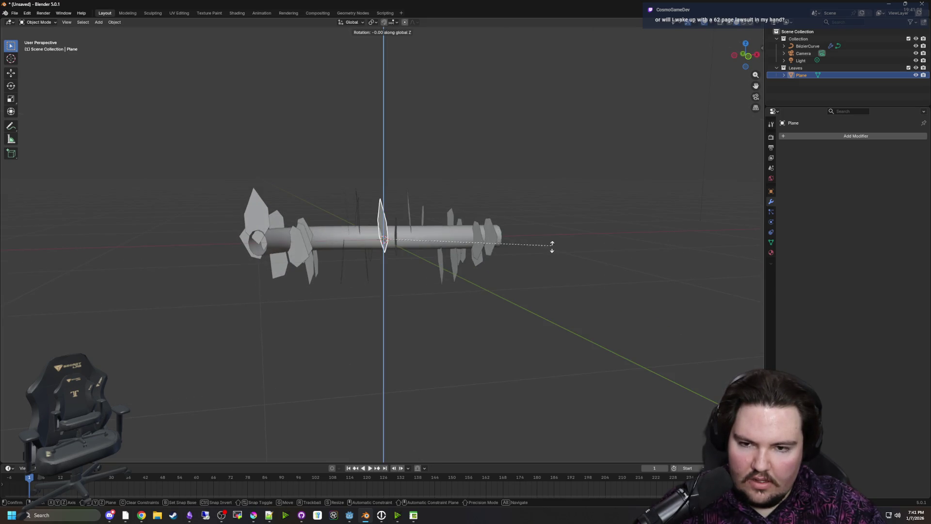
{"action": "left_click", "coordinate": [546, 255]}
Rotate the leaf again about Y so the scattered leaves stand edge-on along the branch
{"action": "left_click_drag", "start_coordinate": [547, 255], "coordinate": [538, 289]}
{"action": "key", "text": "r"}
{"action": "key", "text": "x"}
{"action": "key", "text": "y"}
{"action": "left_click", "coordinate": [539, 300]}
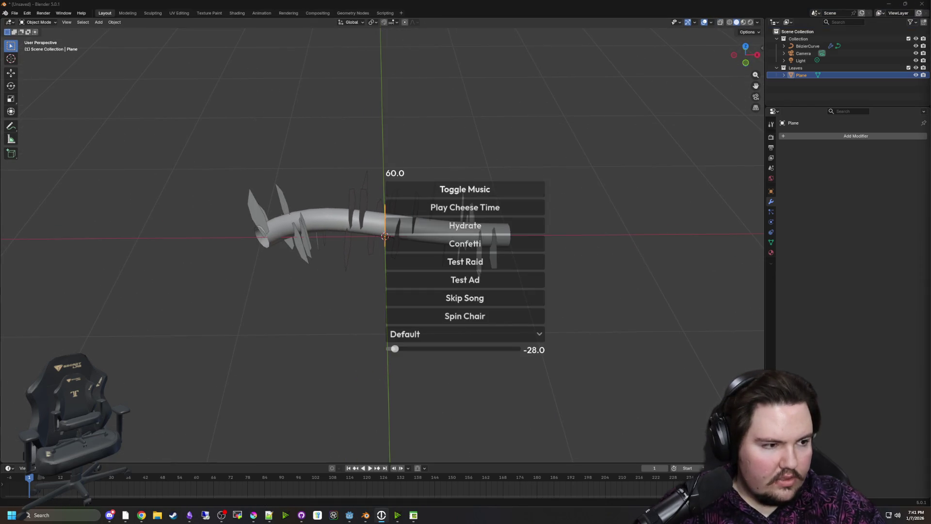
{"action": "key", "text": "Return"}
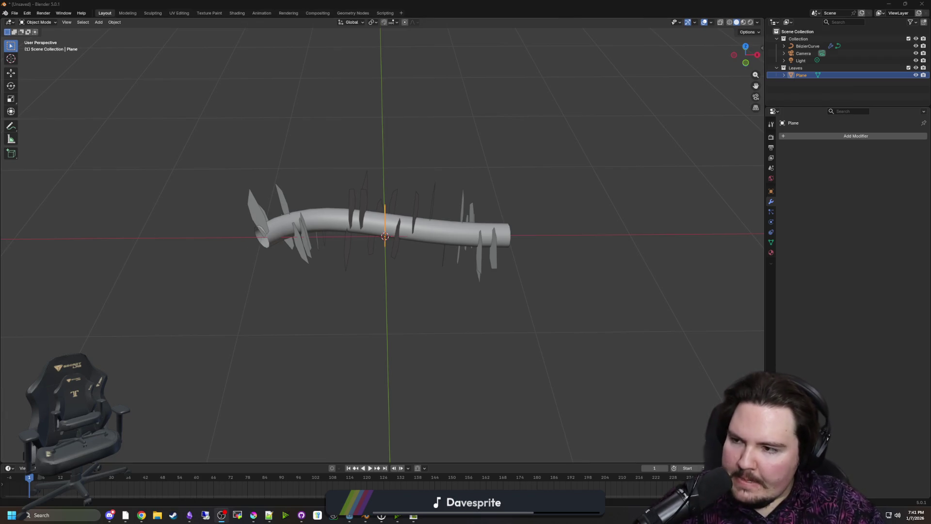
{"action": "mouse_move", "coordinate": [319, 360]}
{"action": "left_mouse_down"}
{"action": "mouse_move", "coordinate": [409, 314]}
{"action": "mouse_move", "coordinate": [369, 297]}
{"action": "mouse_move", "coordinate": [287, 328]}
{"action": "mouse_move", "coordinate": [359, 293]}
{"action": "mouse_move", "coordinate": [463, 292]}
{"action": "left_mouse_up"}
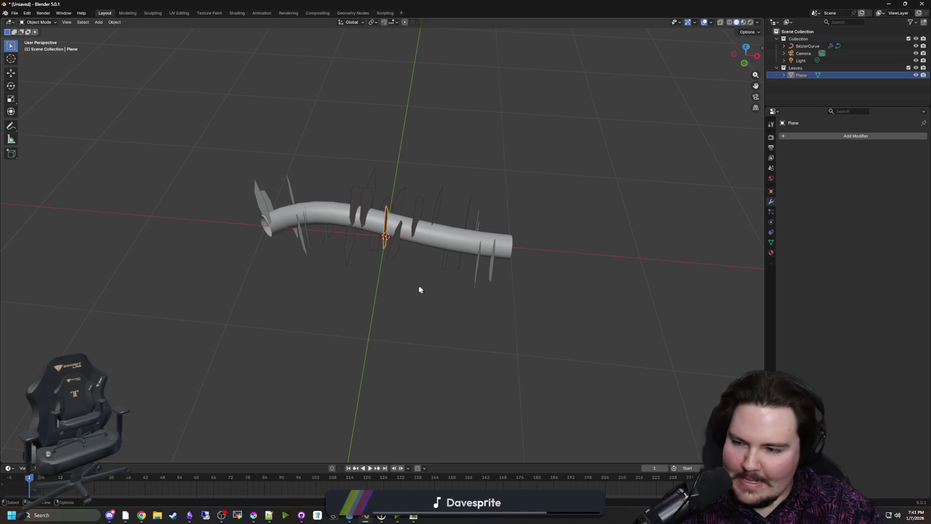
Add a loop cut across the leaf plane in Edit Mode
{"action": "mouse_move", "coordinate": [358, 287]}
{"action": "left_mouse_down"}
{"action": "mouse_move", "coordinate": [385, 267]}
{"action": "mouse_move", "coordinate": [403, 290]}
{"action": "mouse_move", "coordinate": [388, 284]}
{"action": "left_mouse_up"}
{"action": "scroll", "coordinate": [386, 268], "scroll_direction": "up", "scroll_amount": 3}
{"action": "scroll", "coordinate": [403, 293], "scroll_direction": "up", "scroll_amount": 3}
{"action": "key", "text": "Tab"}
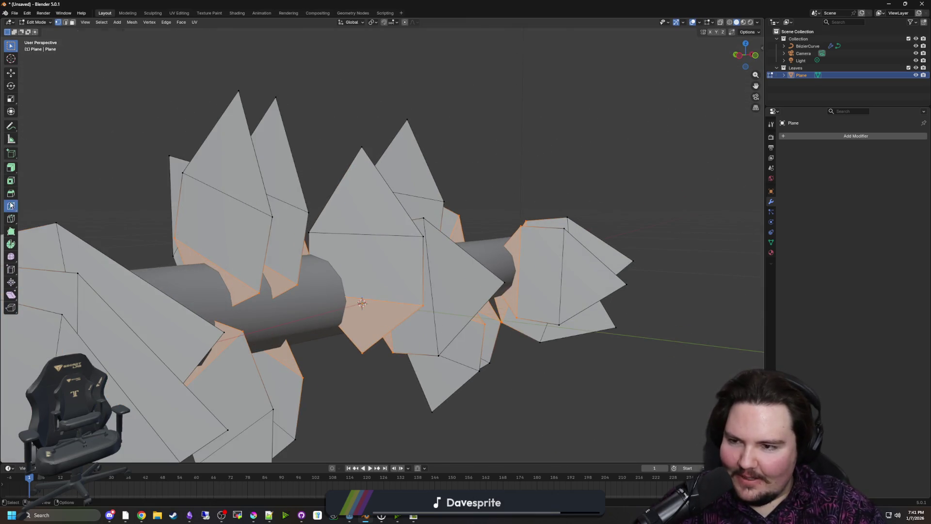
{"action": "left_click", "coordinate": [10, 206]}
{"action": "left_click", "coordinate": [66, 23]}
{"action": "left_click", "coordinate": [315, 261]}
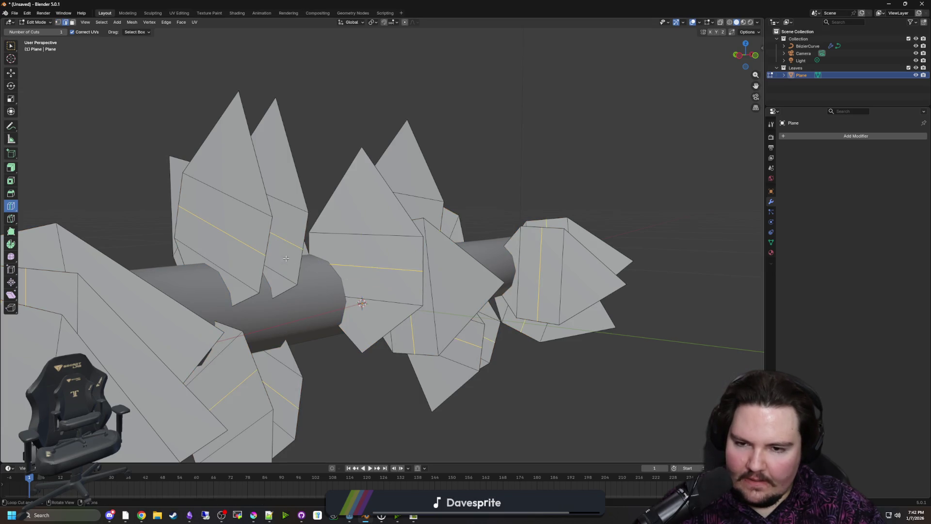
Scale the new edge loop outward for a rounder leaf, then leave Edit Mode
{"action": "left_click", "coordinate": [58, 22]}
{"action": "key", "text": "w"}
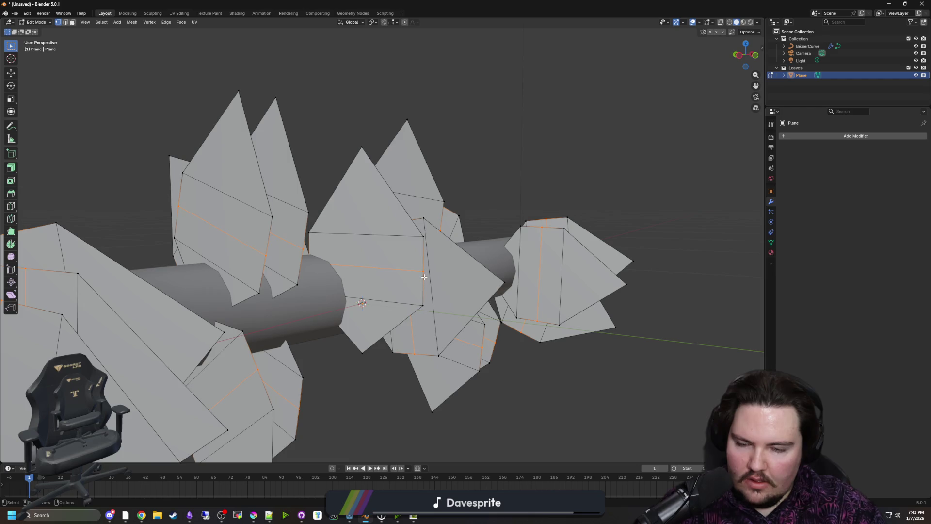
{"action": "key", "text": "s"}
{"action": "left_click", "coordinate": [386, 356]}
{"action": "left_click", "coordinate": [358, 353]}
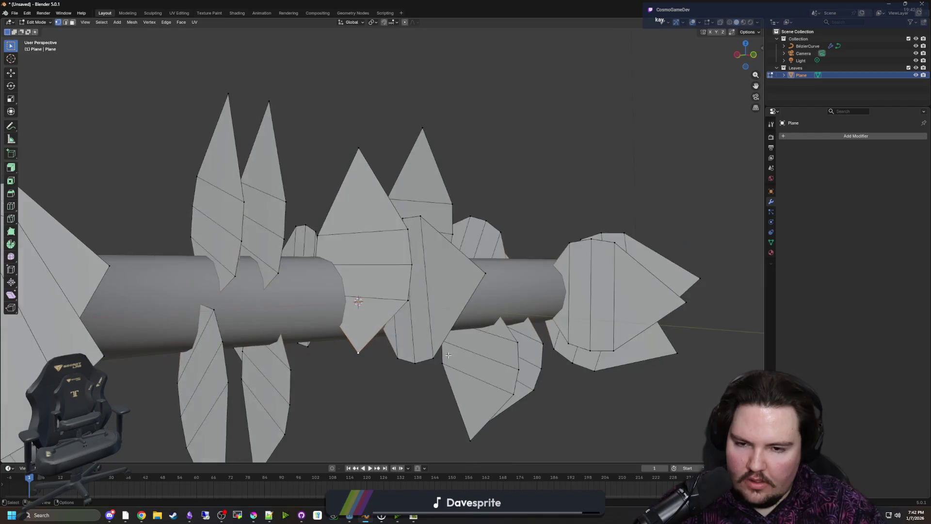
{"action": "key", "text": "Tab"}
Hide the source leaf Plane in the outliner
{"action": "left_click", "coordinate": [916, 75]}
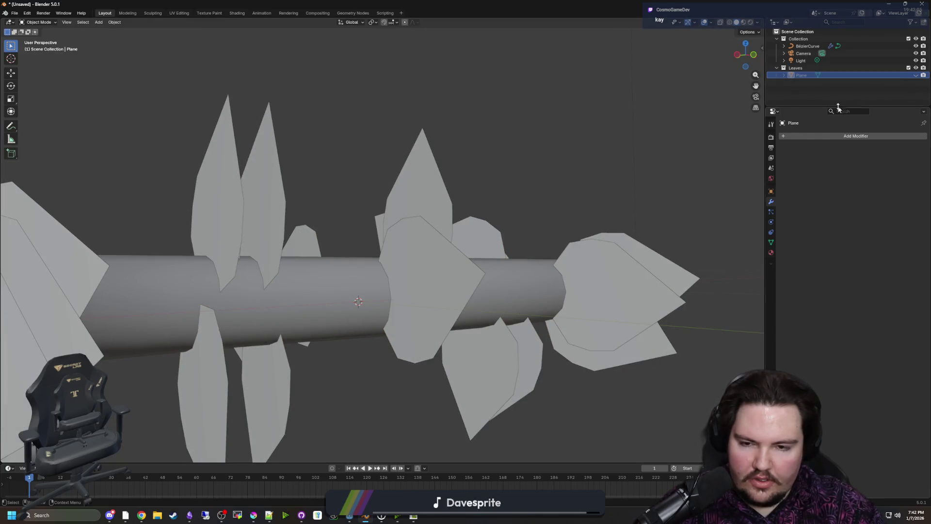
{"action": "left_click", "coordinate": [808, 47]}
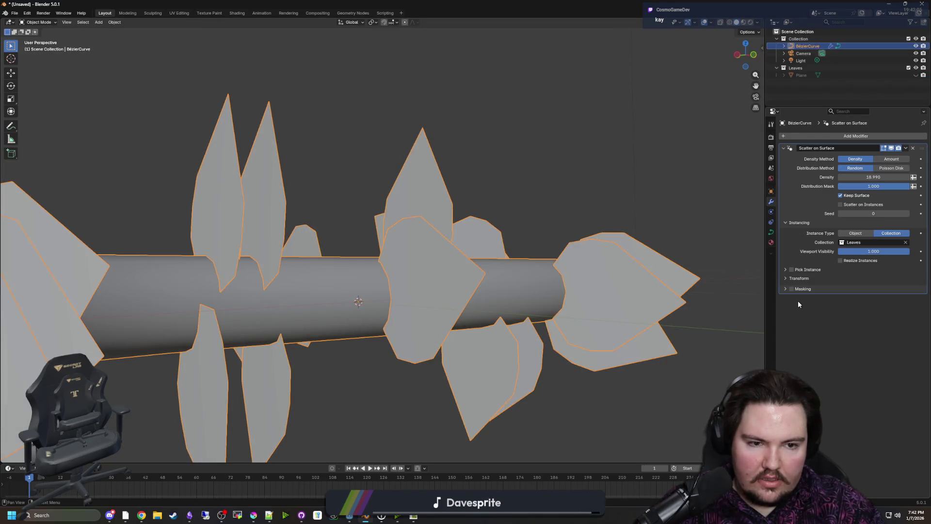
{"action": "scroll", "coordinate": [555, 280], "scroll_direction": "down", "scroll_amount": 5}
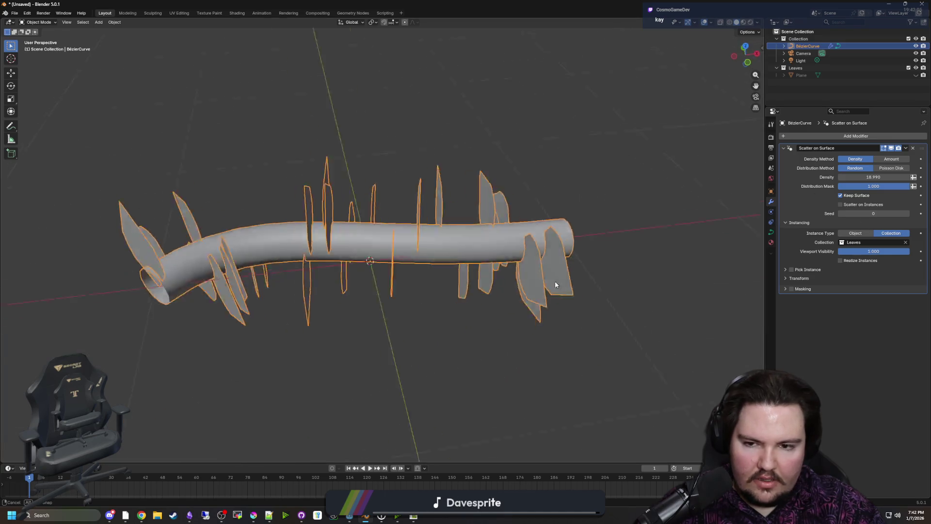
{"action": "left_click", "coordinate": [436, 293]}
{"action": "key", "text": "shift+a"}
Add a cube, raise it along Z, and move it about 2 m along Y
{"action": "mouse_move", "coordinate": [435, 293]}
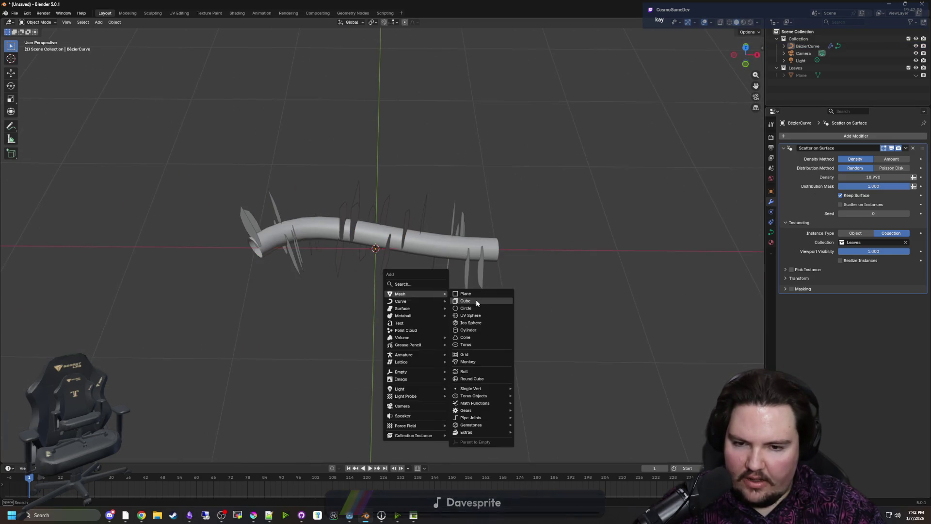
{"action": "left_click", "coordinate": [473, 300]}
{"action": "scroll", "coordinate": [156, 302], "scroll_direction": "down", "scroll_amount": 4}
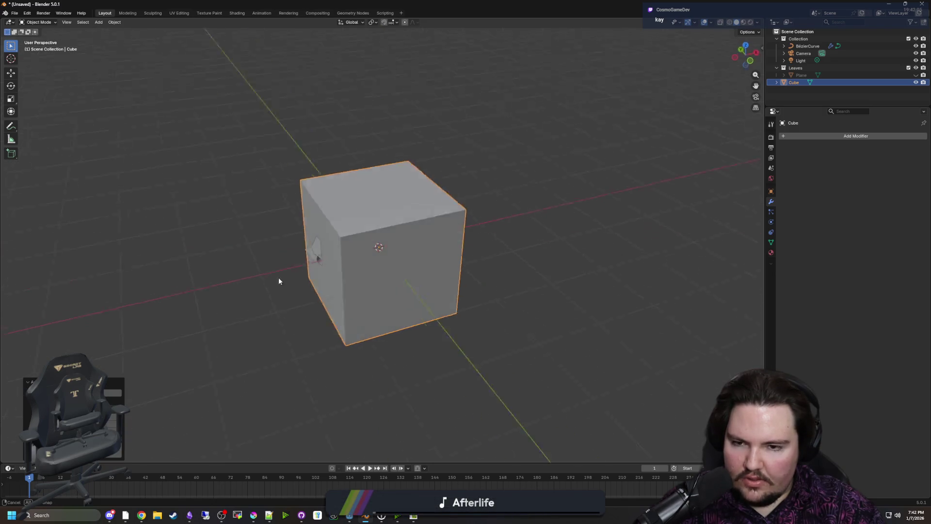
{"action": "key", "text": "g"}
{"action": "key", "text": "z"}
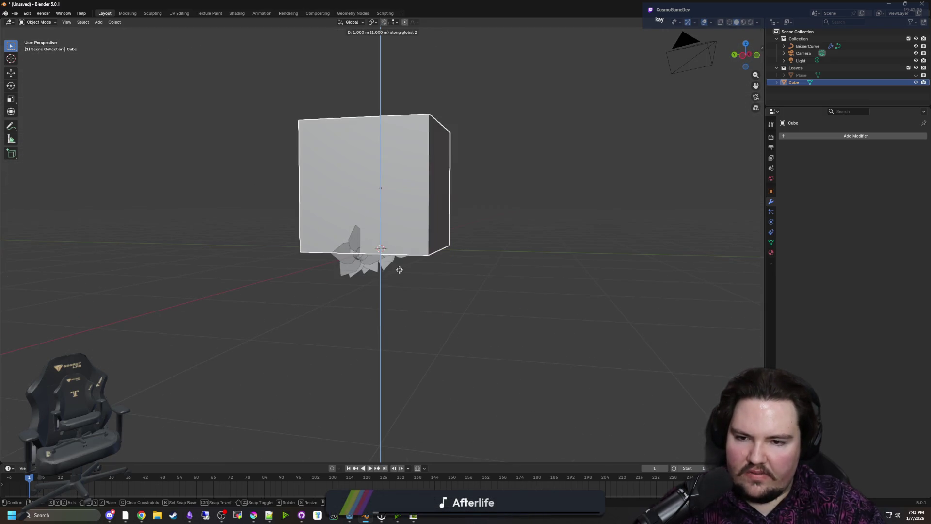
{"action": "left_click", "coordinate": [420, 282]}
{"action": "key", "text": "g"}
{"action": "key", "text": "y"}
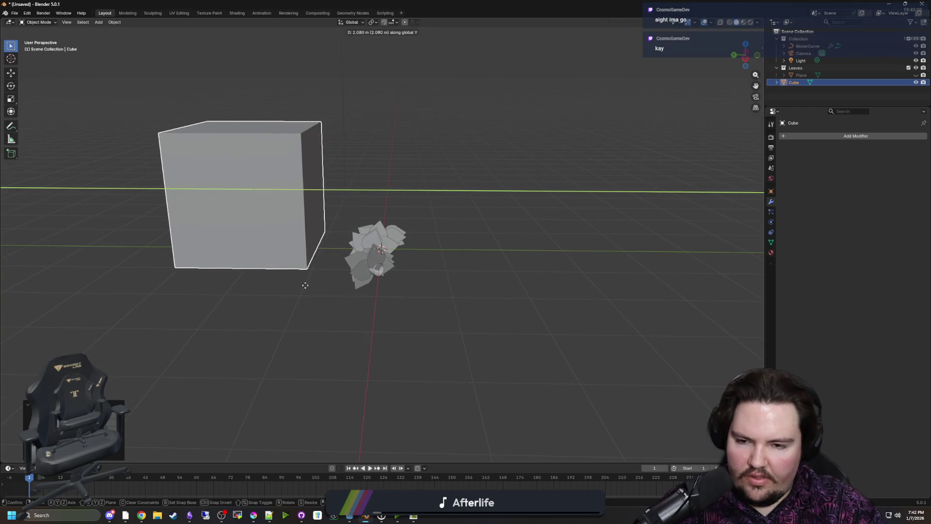
{"action": "left_click", "coordinate": [277, 291]}
{"action": "scroll", "coordinate": [467, 315], "scroll_direction": "up", "scroll_amount": 3}
{"action": "left_click", "coordinate": [563, 238]}
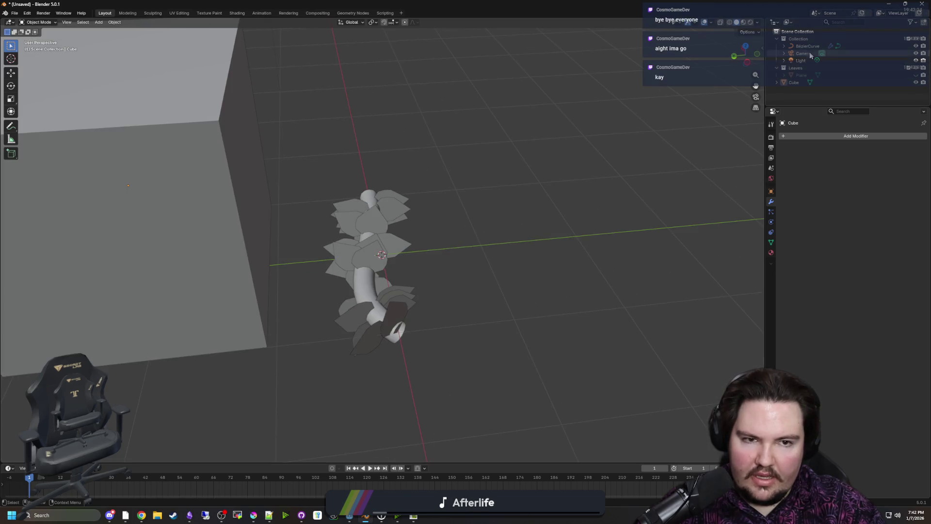
{"action": "left_click", "coordinate": [808, 47]}
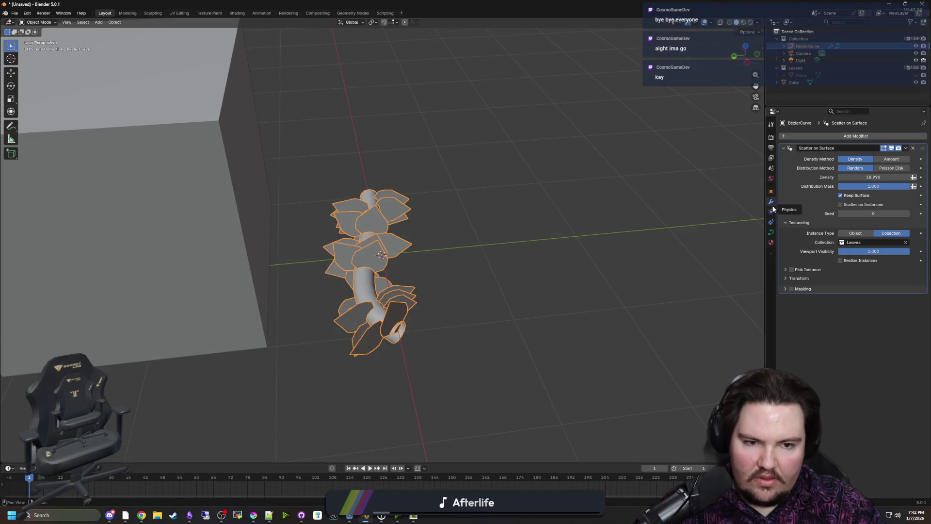
Set the curve's Bevel Depth to 0.01 m, then select the leaf plane to rename it
{"action": "mouse_move", "coordinate": [796, 270]}
{"action": "left_mouse_down"}
{"action": "mouse_move", "coordinate": [644, 275]}
{"action": "mouse_move", "coordinate": [776, 217]}
{"action": "left_mouse_up"}
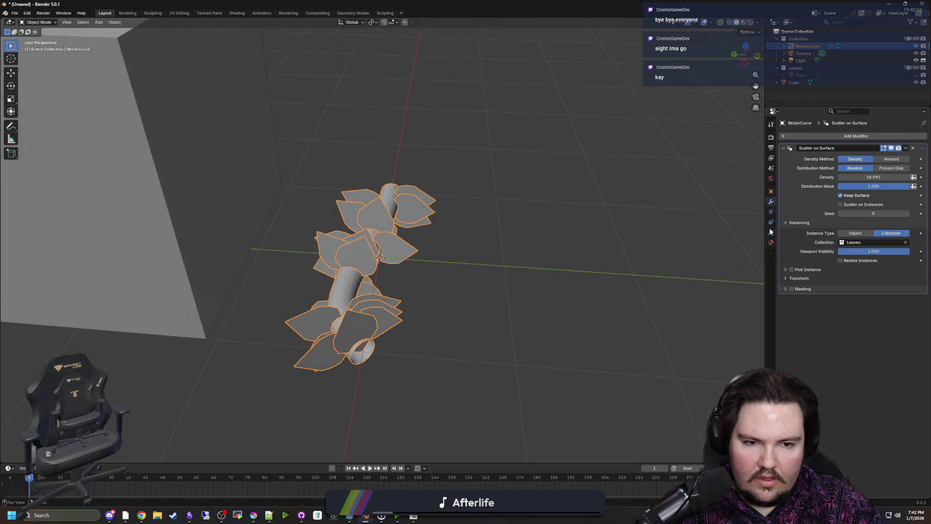
{"action": "left_click", "coordinate": [771, 232]}
{"action": "left_click", "coordinate": [871, 329]}
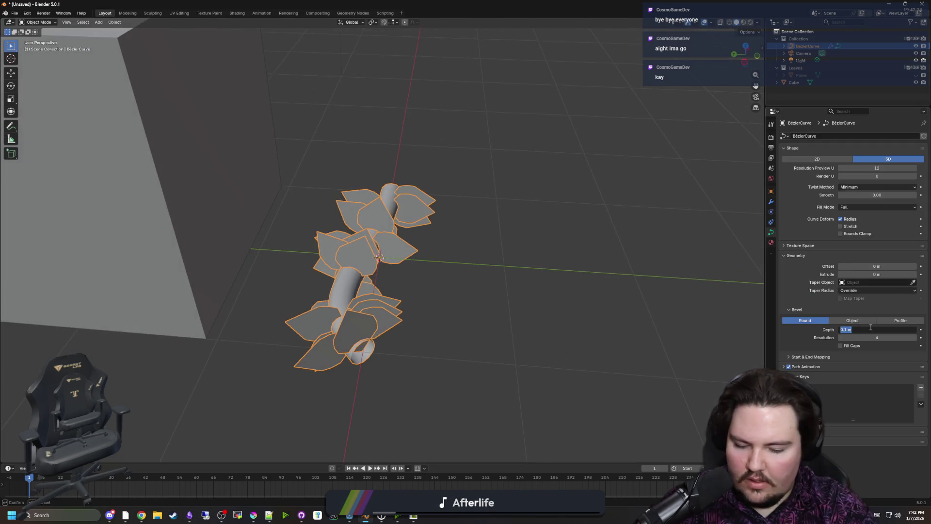
{"action": "key", "text": "Return"}
{"action": "mouse_move", "coordinate": [561, 224]}
{"action": "left_mouse_down"}
{"action": "mouse_move", "coordinate": [545, 243]}
{"action": "mouse_move", "coordinate": [568, 263]}
{"action": "mouse_move", "coordinate": [571, 243]}
{"action": "mouse_move", "coordinate": [671, 162]}
{"action": "left_mouse_up"}
{"action": "left_click", "coordinate": [798, 76]}
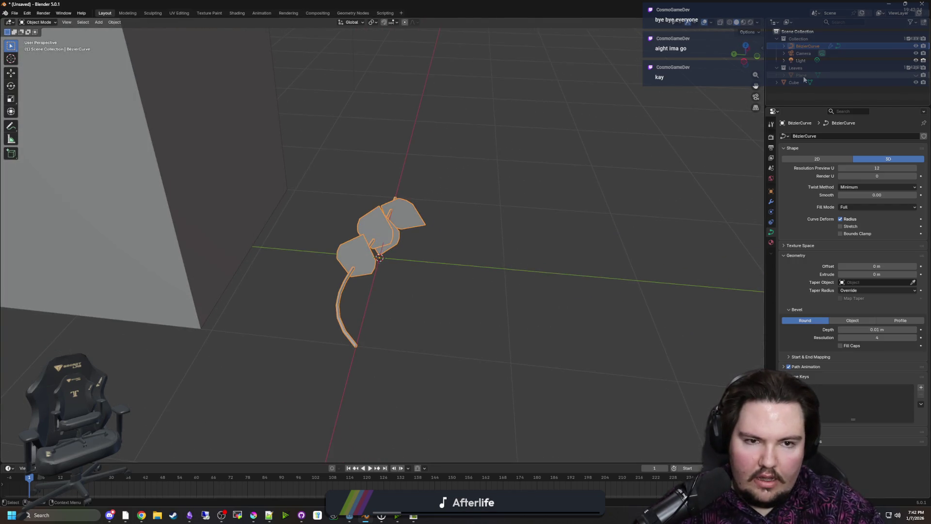
{"action": "double_click", "coordinate": [805, 75]}
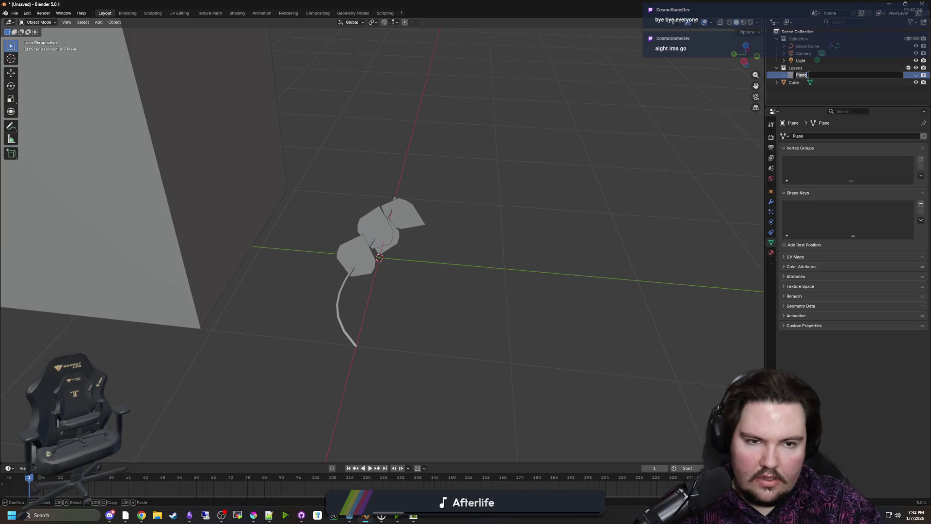
Rename the leaf plane to leaf_1 and make it visible again in the Outliner
{"action": "type", "text": "leaf_1"}
{"action": "key", "text": "Return"}
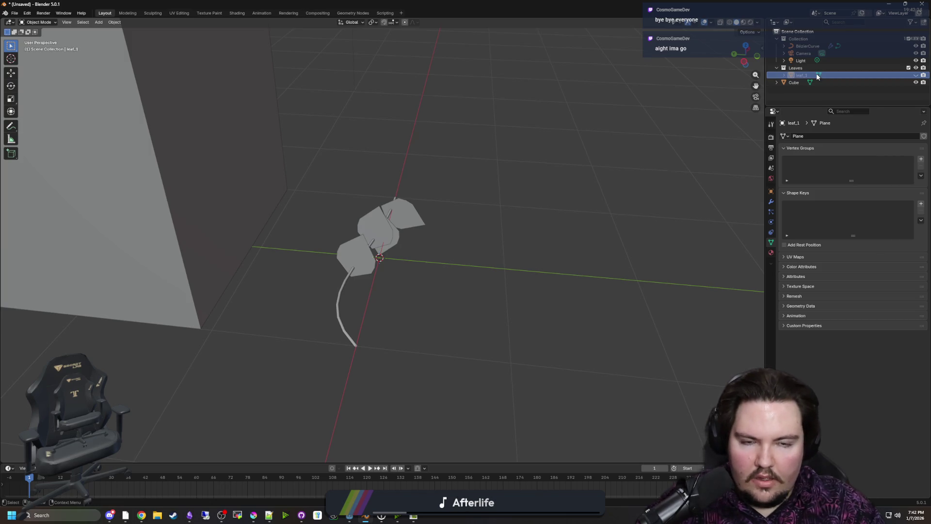
{"action": "scroll", "coordinate": [444, 240], "scroll_direction": "up", "scroll_amount": 1}
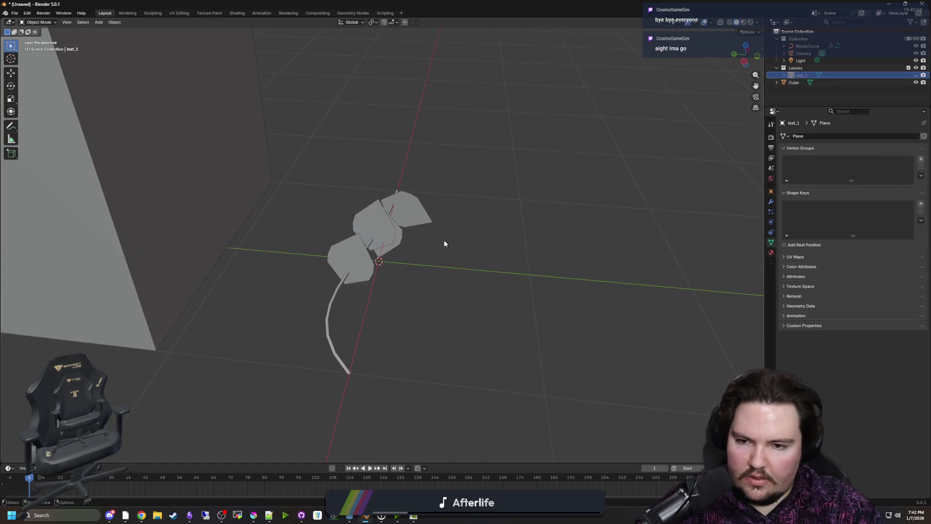
{"action": "left_click", "coordinate": [385, 226]}
{"action": "left_click", "coordinate": [799, 74]}
{"action": "left_click", "coordinate": [915, 76]}
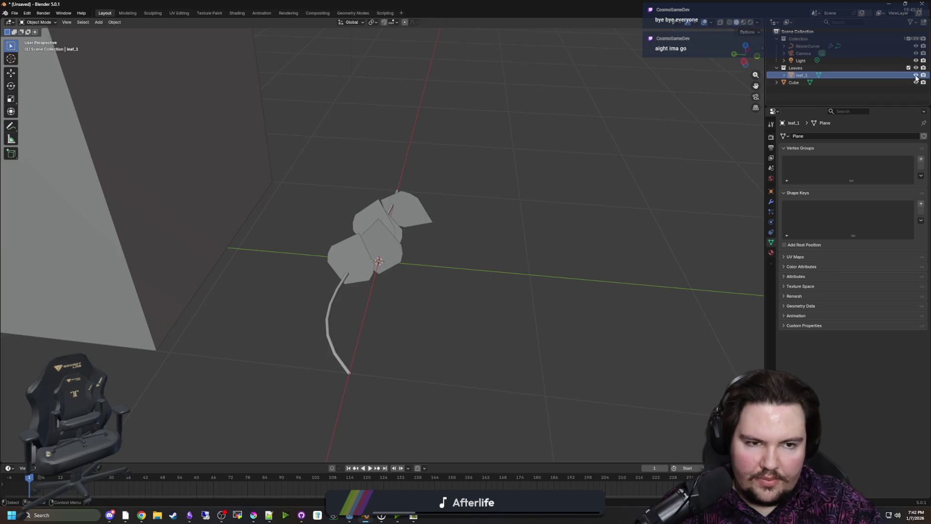
Scale leaf_1 down to about 0.64 of its previous size
{"action": "scroll", "coordinate": [409, 261], "scroll_direction": "up", "scroll_amount": 1}
{"action": "scroll", "coordinate": [487, 267], "scroll_direction": "up", "scroll_amount": 2}
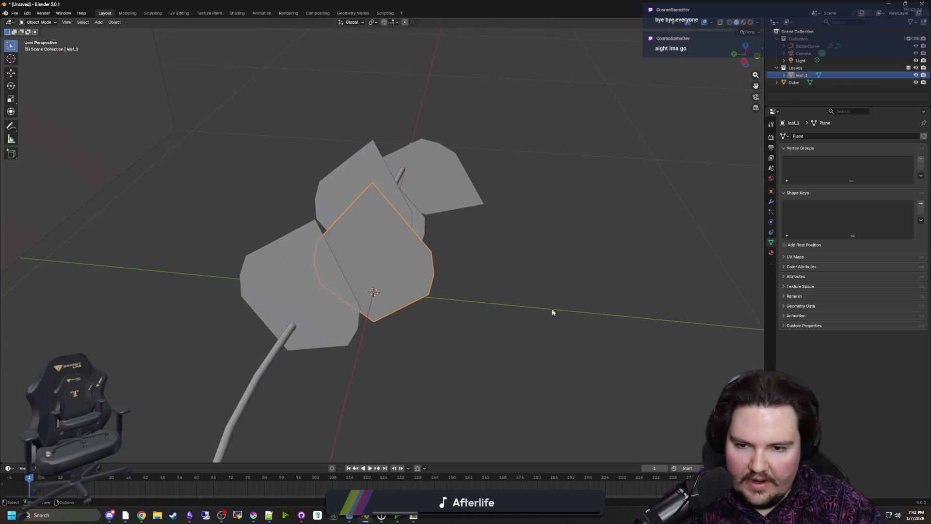
{"action": "key", "text": "s"}
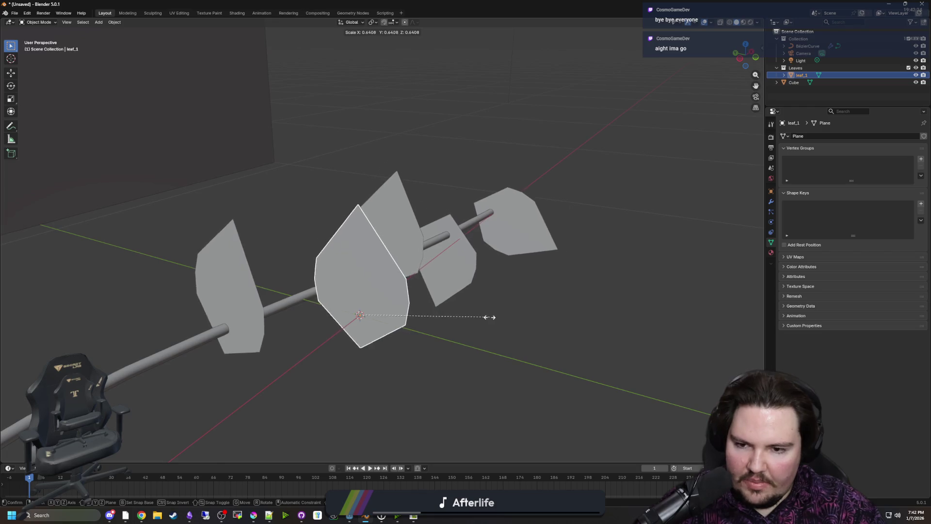
{"action": "left_click", "coordinate": [480, 315]}
{"action": "mouse_move", "coordinate": [534, 321]}
{"action": "left_mouse_down"}
{"action": "mouse_move", "coordinate": [447, 345]}
{"action": "mouse_move", "coordinate": [389, 326]}
{"action": "mouse_move", "coordinate": [397, 308]}
{"action": "mouse_move", "coordinate": [415, 313]}
{"action": "left_mouse_up"}
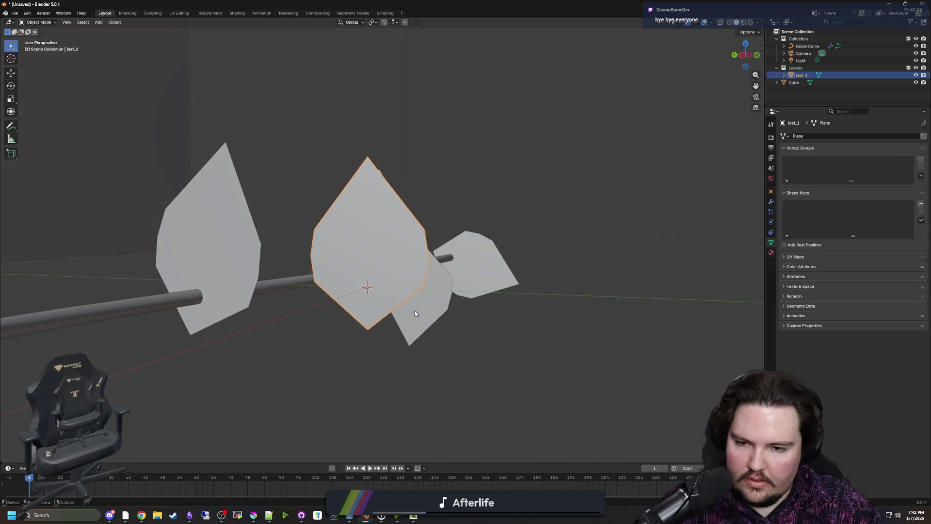